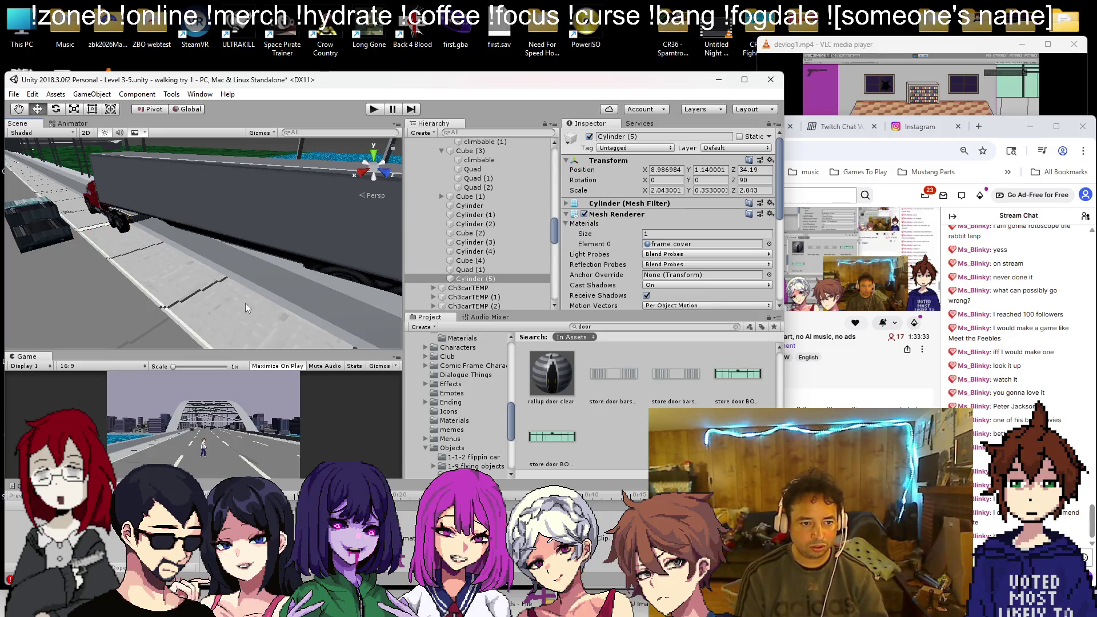
Step: Slide the black wheel Cylinder (5) along X and Z toward the bus's lower side
mouse_move(225, 297)
mouse_down()
mouse_move(221, 279)
mouse_move(149, 244)
mouse_move(95, 263)
mouse_move(169, 287)
mouse_move(195, 267)
mouse_move(169, 236)
mouse_move(234, 294)
mouse_up()
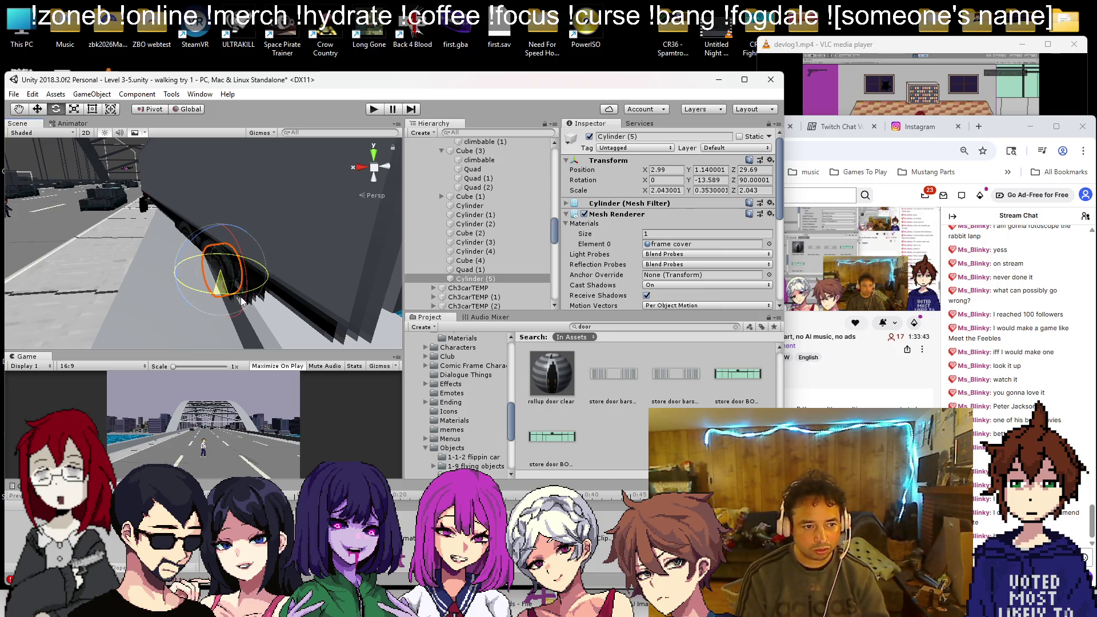
key(w)
mouse_move(230, 298)
mouse_down()
mouse_move(272, 317)
mouse_move(310, 283)
mouse_move(341, 286)
mouse_up()
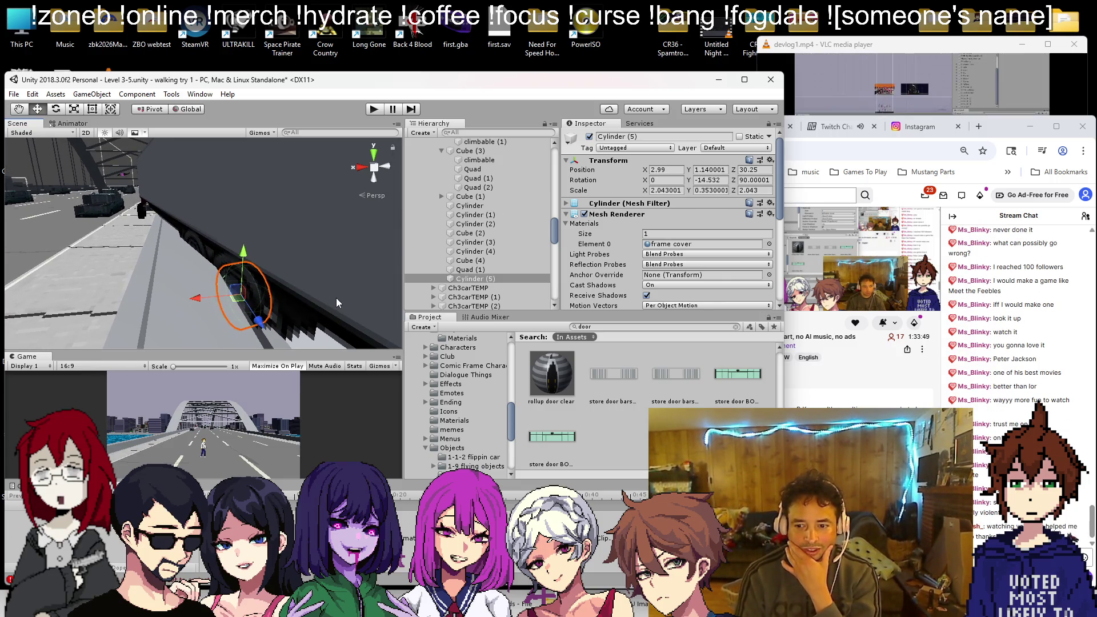
mouse_move(361, 332)
mouse_down()
mouse_move(302, 315)
mouse_move(316, 350)
mouse_up()
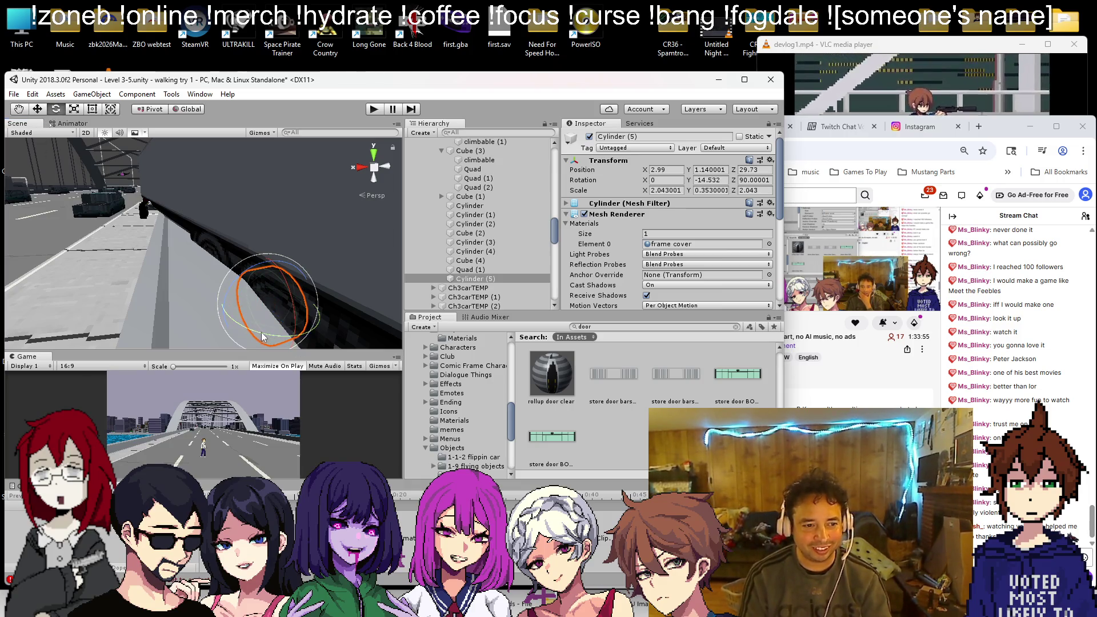
drag(296, 318, 269, 290)
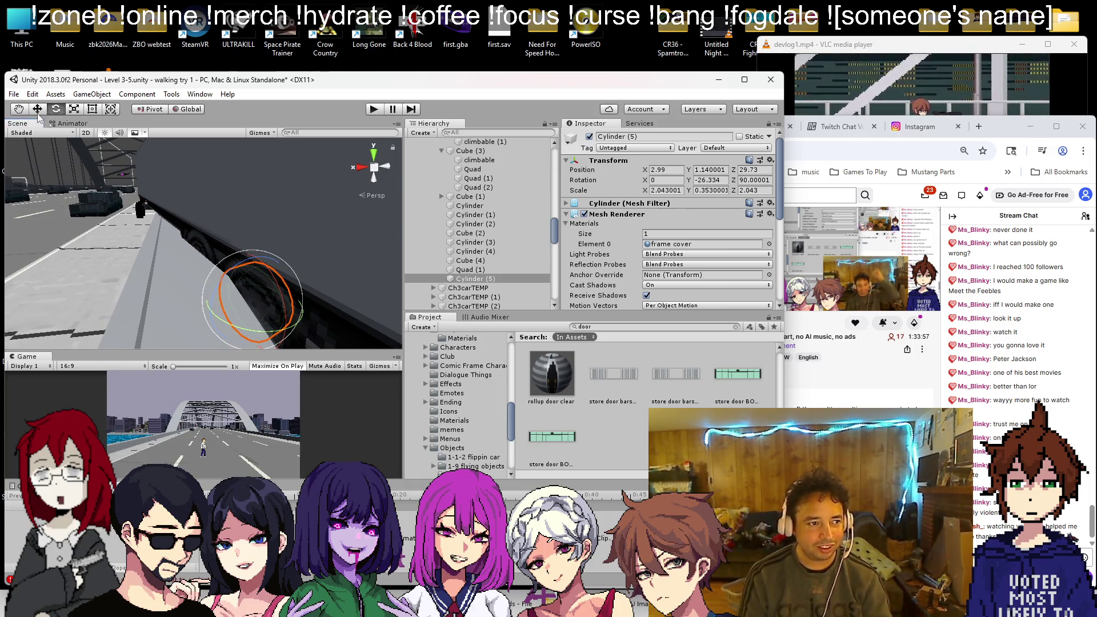
mouse_move(198, 307)
mouse_down()
mouse_move(183, 313)
mouse_move(306, 344)
mouse_up()
drag(244, 314, 273, 341)
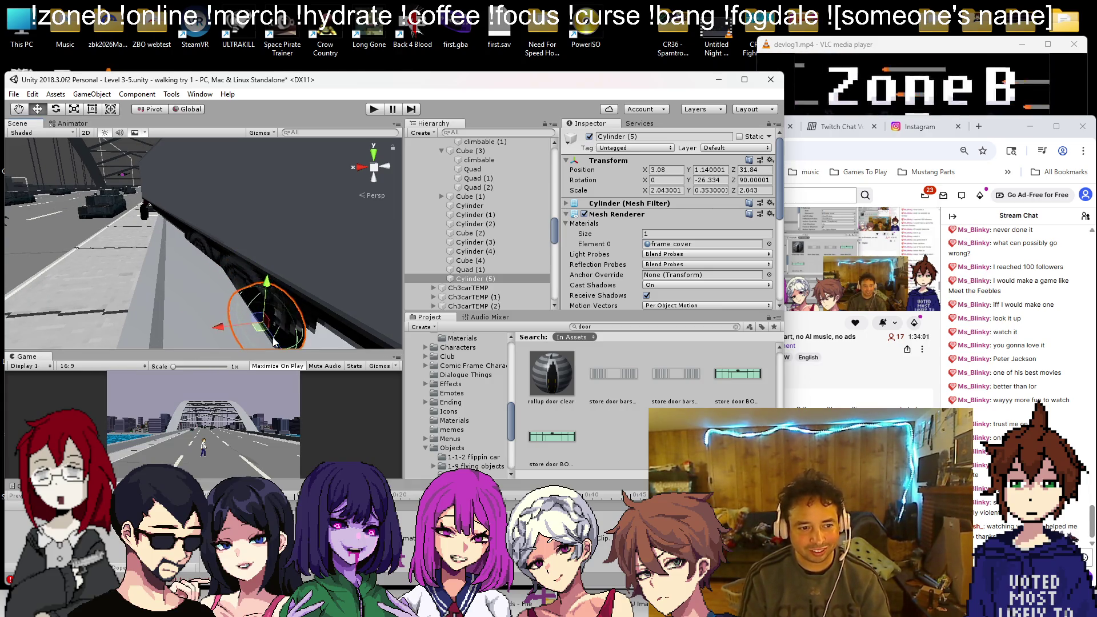
Step: Tilt the wheel's rotation and settle it at 3.22, 1.31, 30.63 under the bus
mouse_move(257, 286)
mouse_down()
mouse_move(222, 268)
mouse_move(211, 324)
mouse_up()
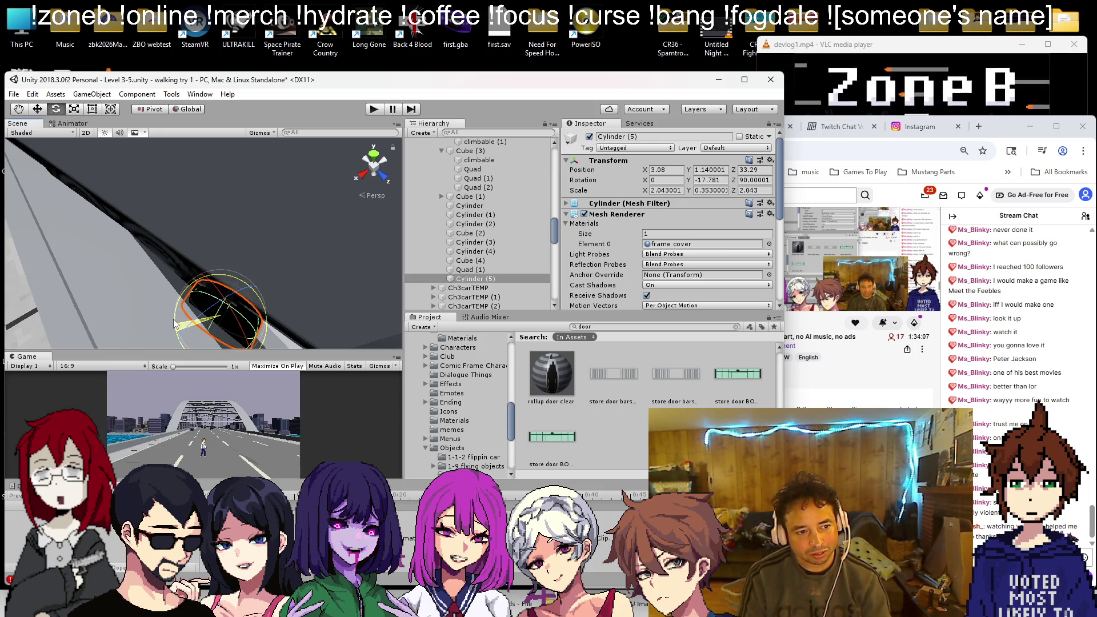
drag(172, 311, 172, 311)
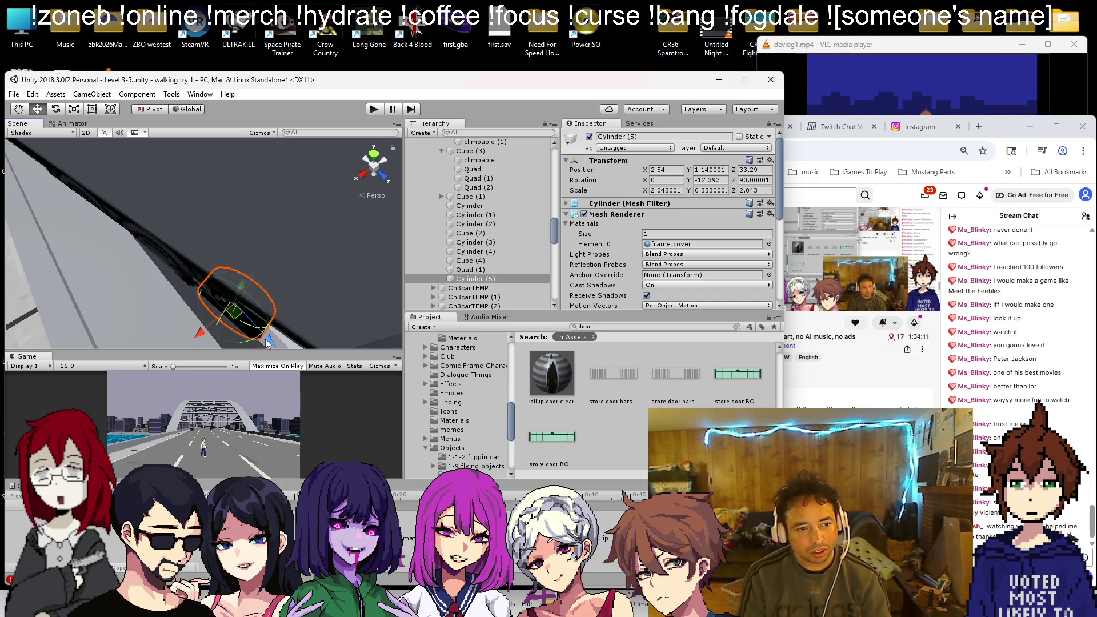
drag(165, 309, 159, 287)
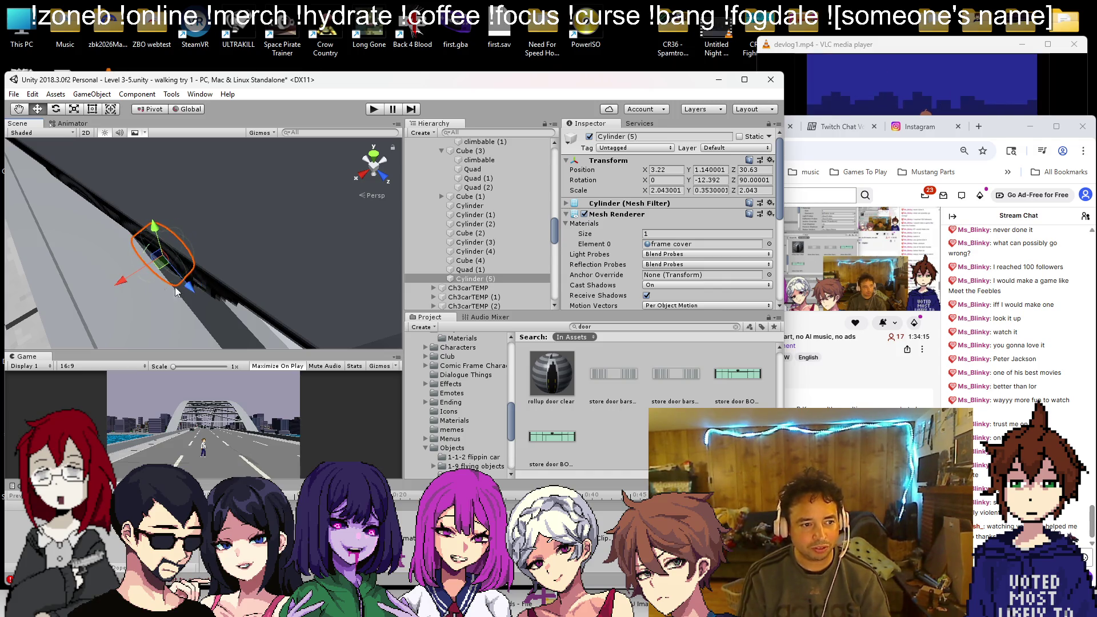
mouse_move(256, 284)
mouse_down()
mouse_move(167, 170)
mouse_move(158, 228)
mouse_move(189, 192)
mouse_move(210, 232)
mouse_move(138, 245)
mouse_move(169, 251)
mouse_up()
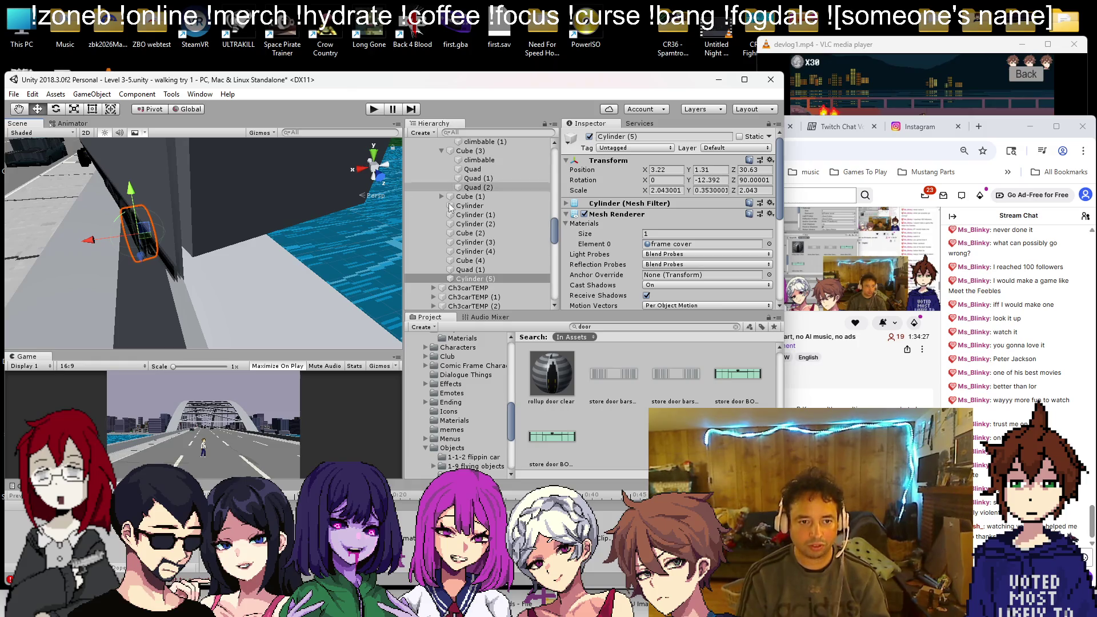
Step: Remove the Capsule Collider from both selected wheel cylinders
ctrl+click(491, 207)
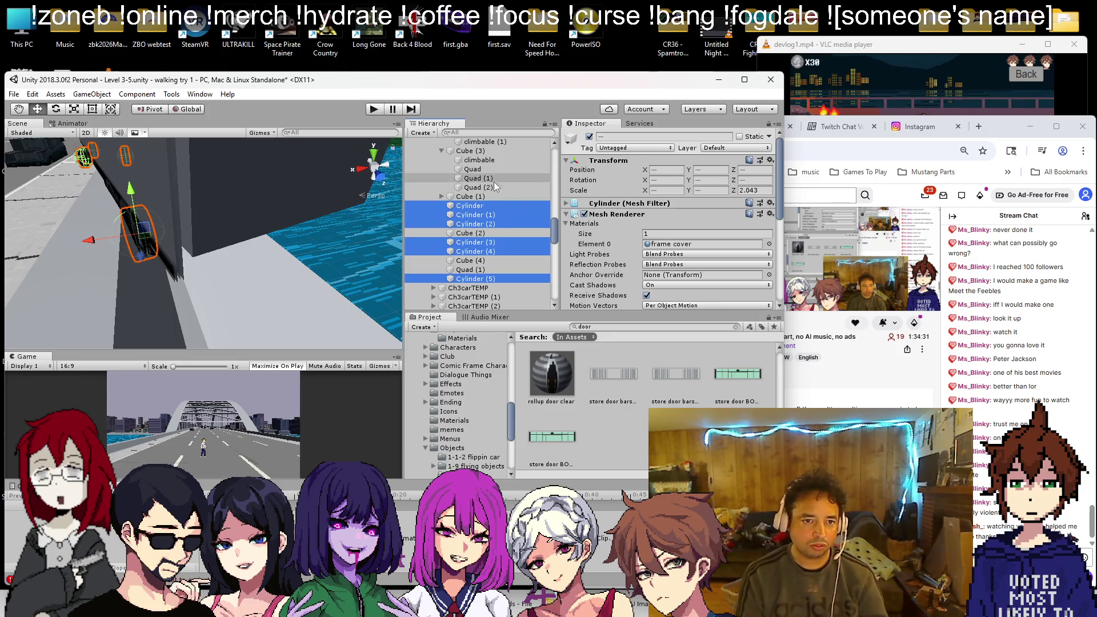
scroll(680, 199, down, 4)
right_click(606, 272)
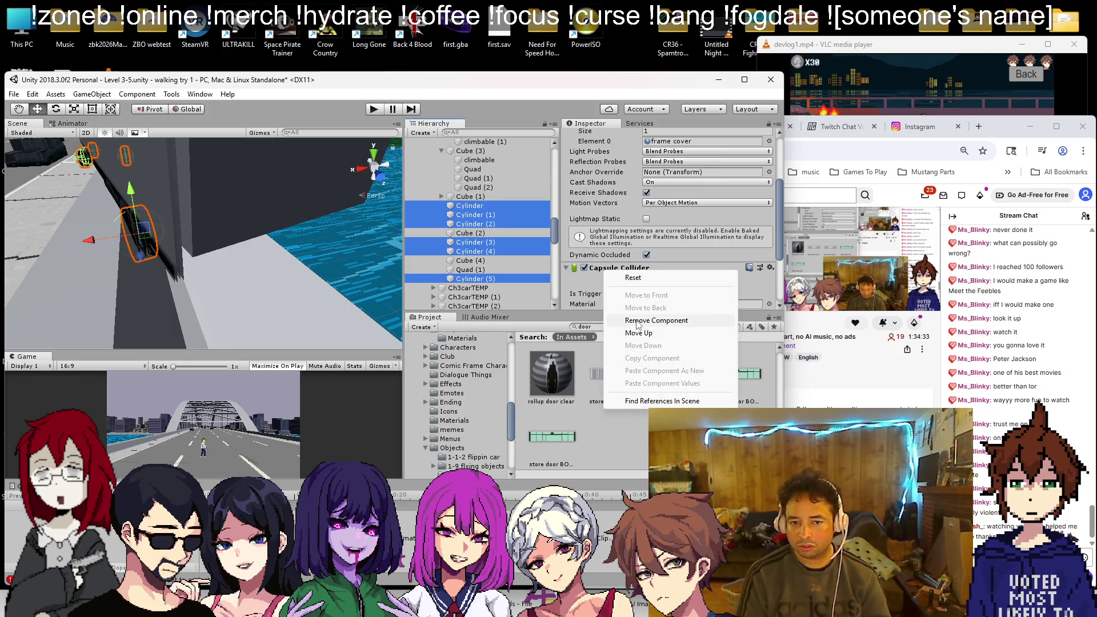
click(641, 321)
Step: Duplicate the Cylinder (5) and (6) wheels and shift the copies to the bus's other side
click(464, 280)
mouse_move(228, 229)
mouse_down()
mouse_move(274, 215)
mouse_move(301, 269)
mouse_up()
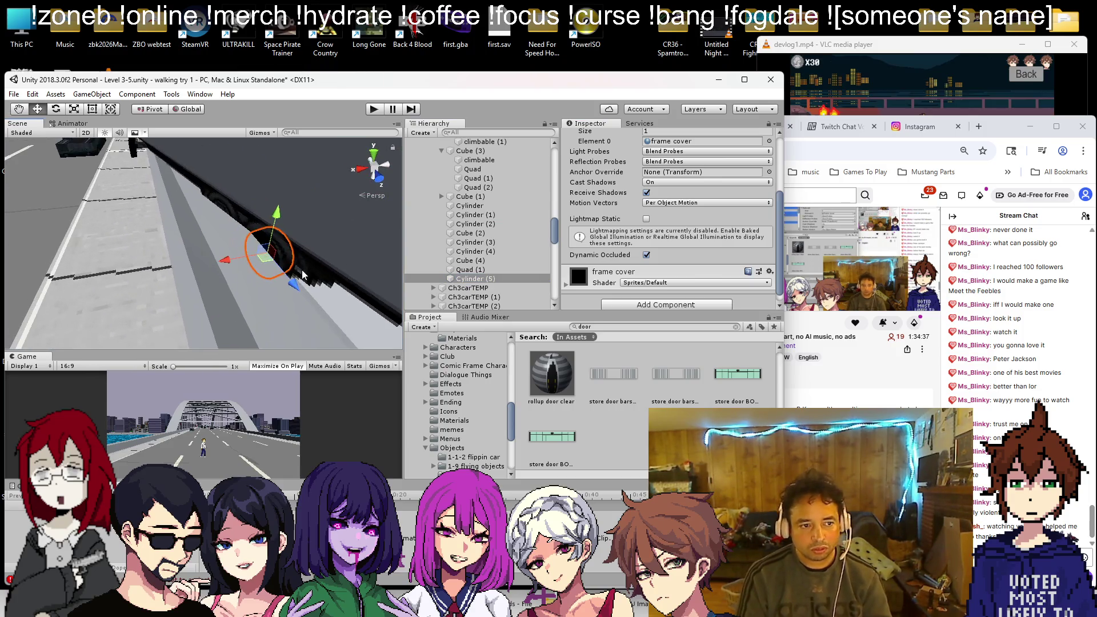
drag(242, 250, 357, 233)
key(ctrl+d)
mouse_move(57, 194)
mouse_down()
mouse_move(196, 194)
mouse_move(44, 206)
mouse_move(9, 246)
mouse_up()
click(942, 250)
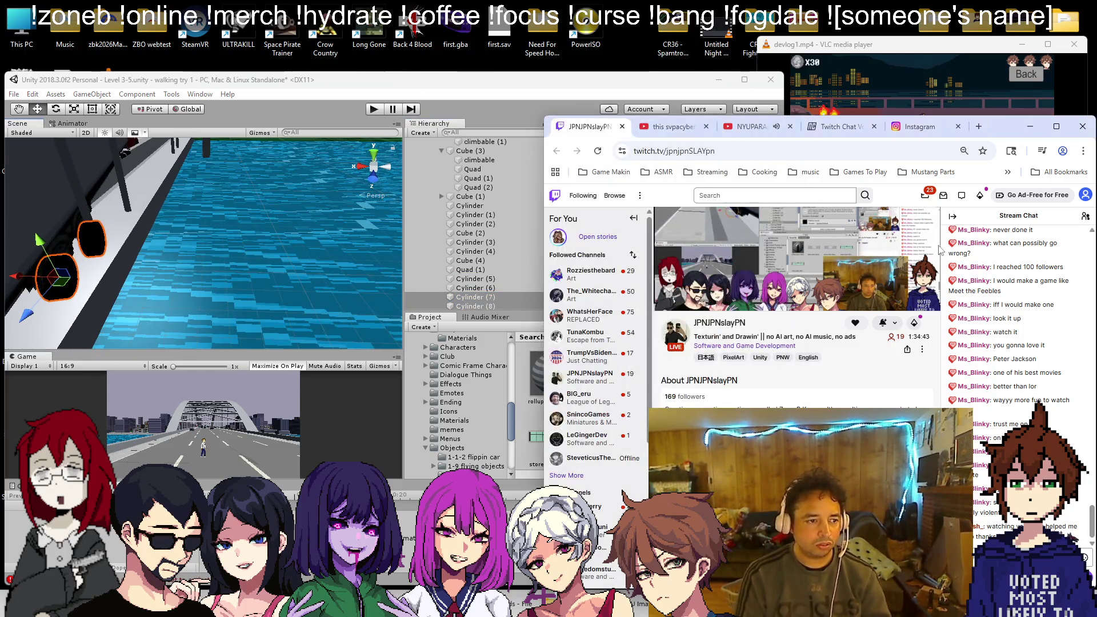
right_click(232, 191)
click(232, 191)
drag(232, 191, 136, 173)
key(f)
mouse_move(275, 201)
mouse_down()
mouse_move(287, 223)
mouse_move(319, 241)
mouse_move(180, 260)
mouse_move(223, 271)
mouse_move(195, 298)
mouse_up()
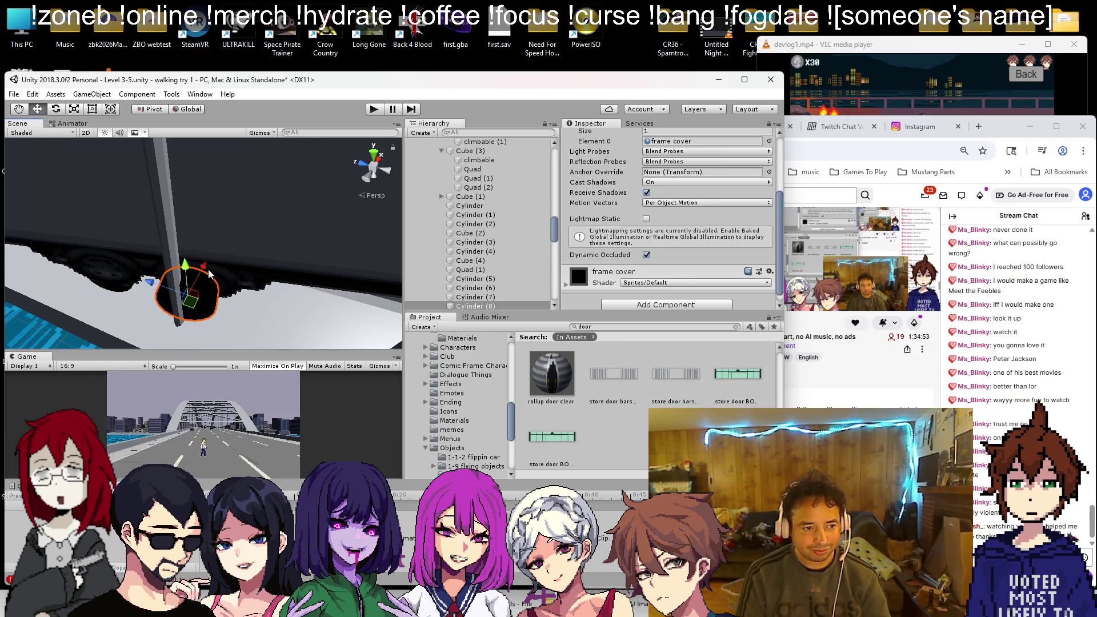
mouse_move(222, 252)
mouse_down()
mouse_move(194, 174)
mouse_move(345, 176)
mouse_move(323, 201)
mouse_move(276, 213)
mouse_move(241, 243)
mouse_move(143, 202)
mouse_up()
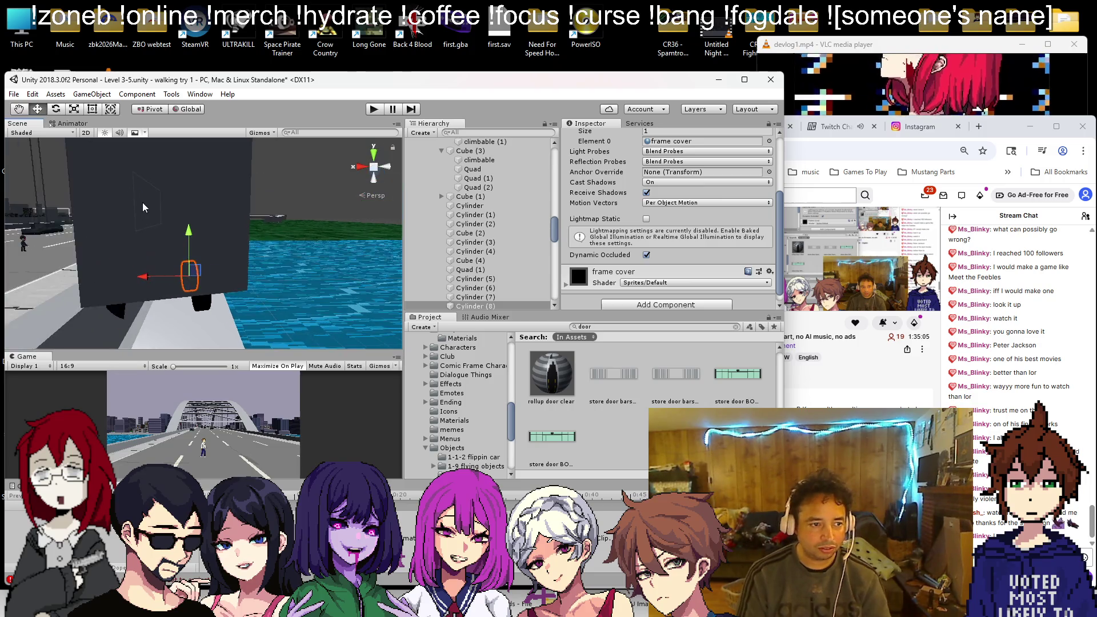
Step: Add a new cube as a child of bus body Cube (3) and remove its Box Collider
click(160, 171)
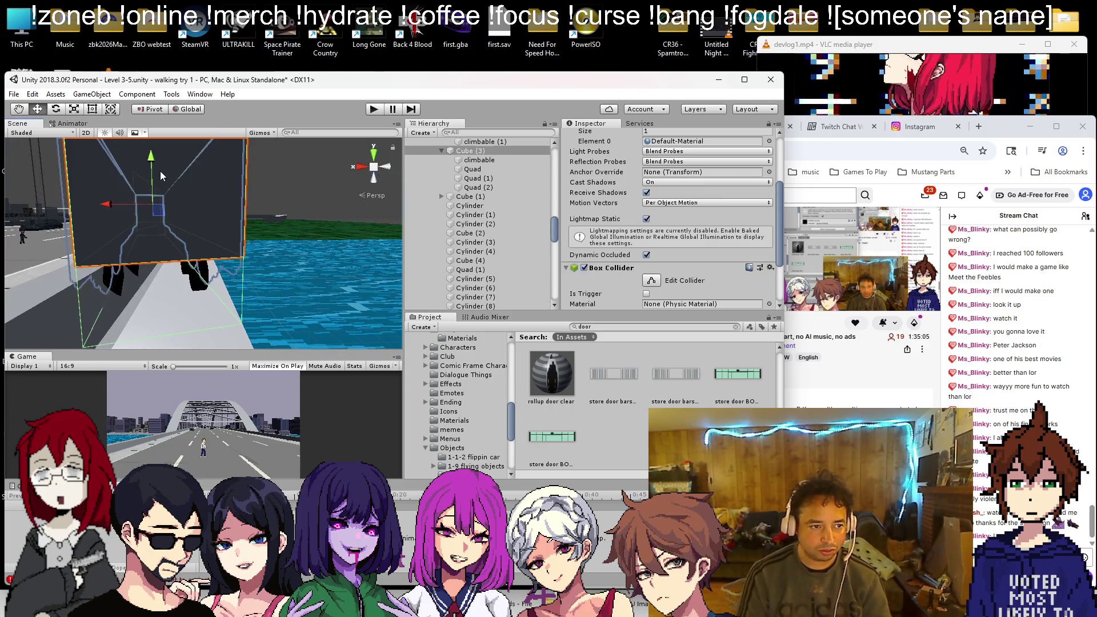
click(456, 152)
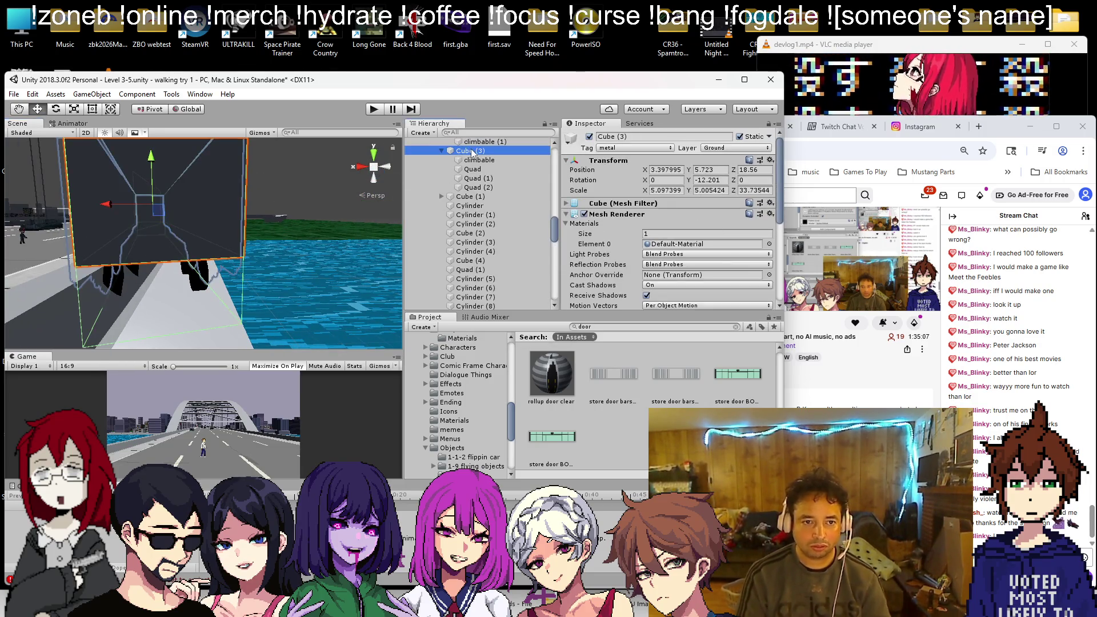
right_click(455, 152)
mouse_move(515, 247)
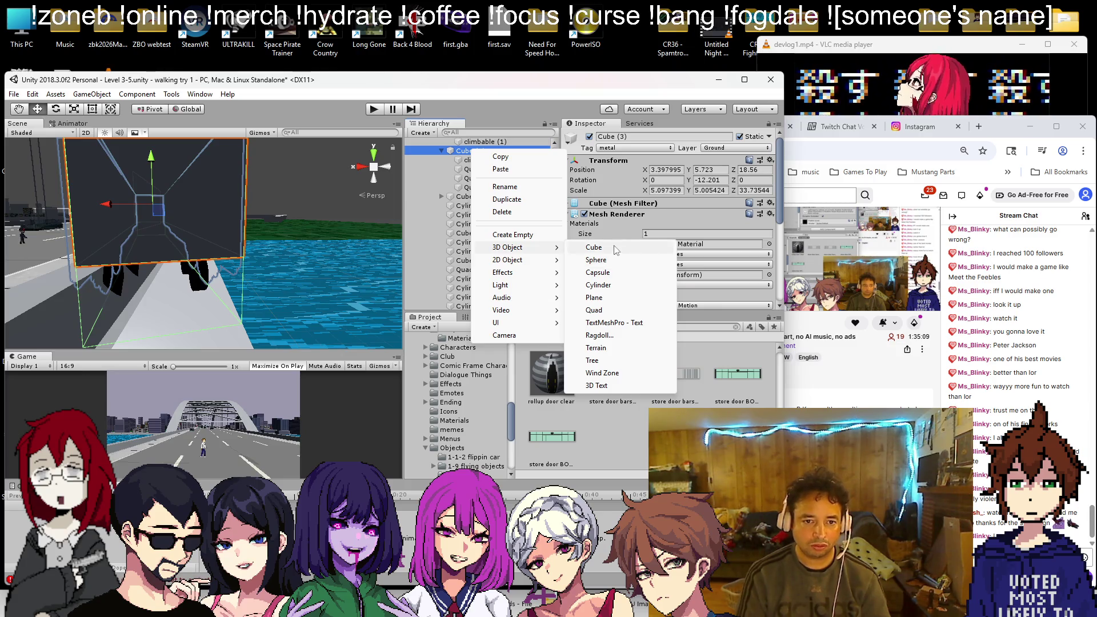
click(597, 248)
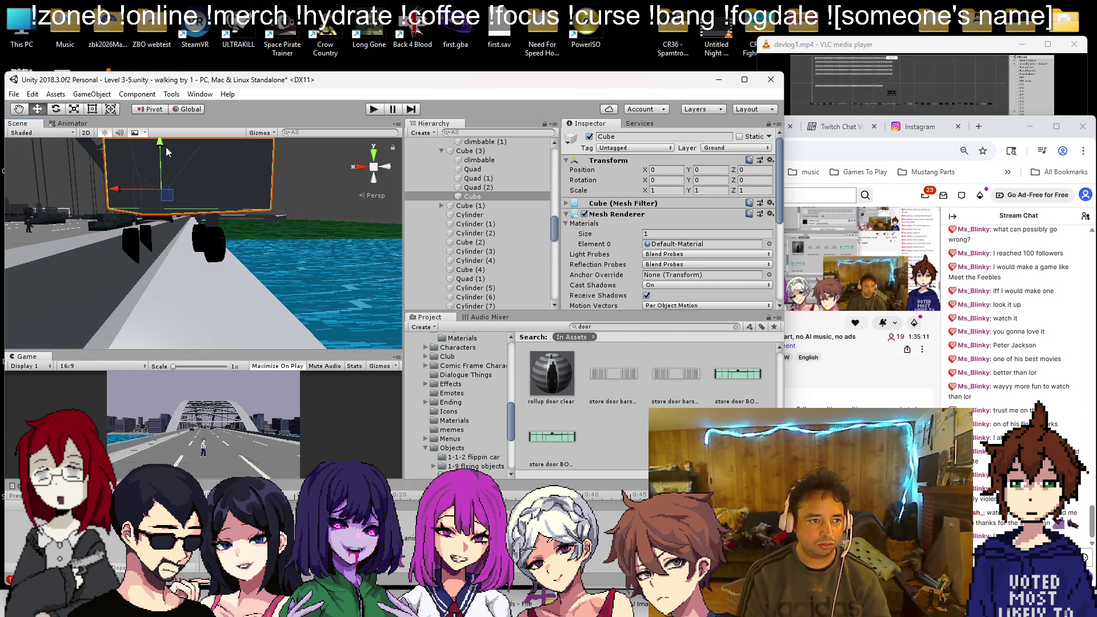
drag(163, 146, 163, 152)
scroll(612, 222, down, 5)
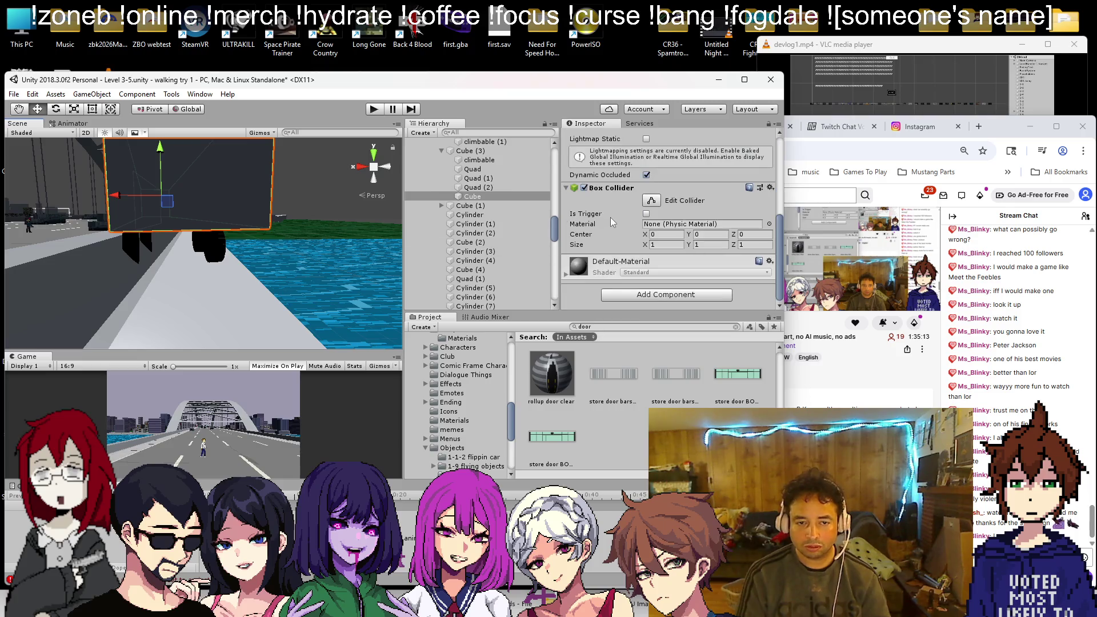
right_click(605, 192)
click(634, 236)
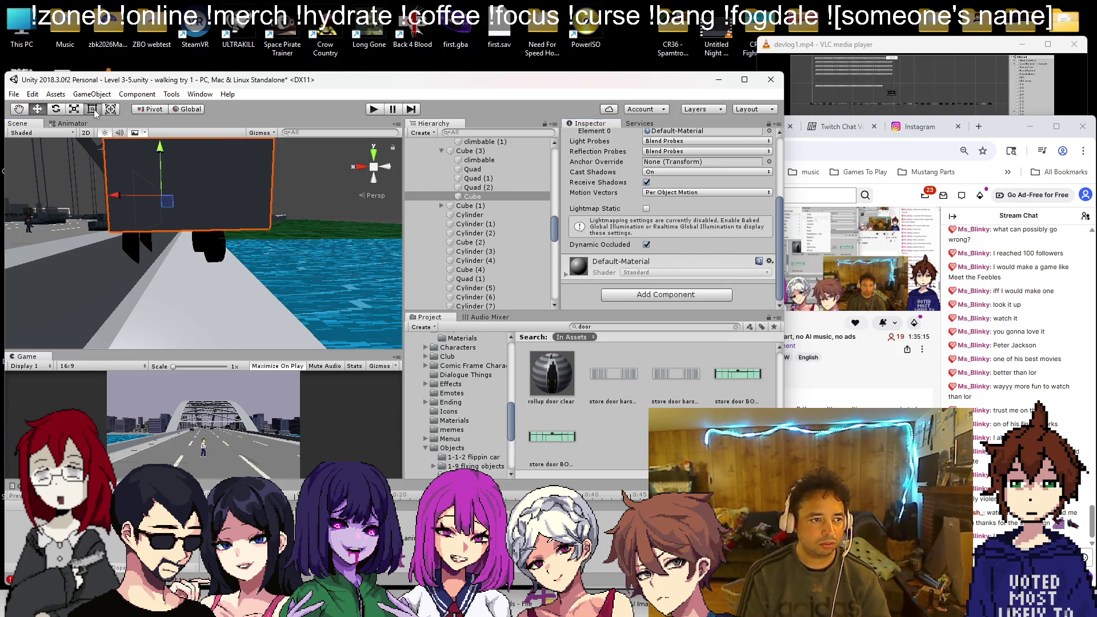
Step: Flatten the new cube into a thin slab with the Rect tool
click(92, 109)
mouse_move(192, 265)
mouse_down()
mouse_move(177, 297)
mouse_move(182, 326)
mouse_up()
alt+drag(134, 218, 188, 257)
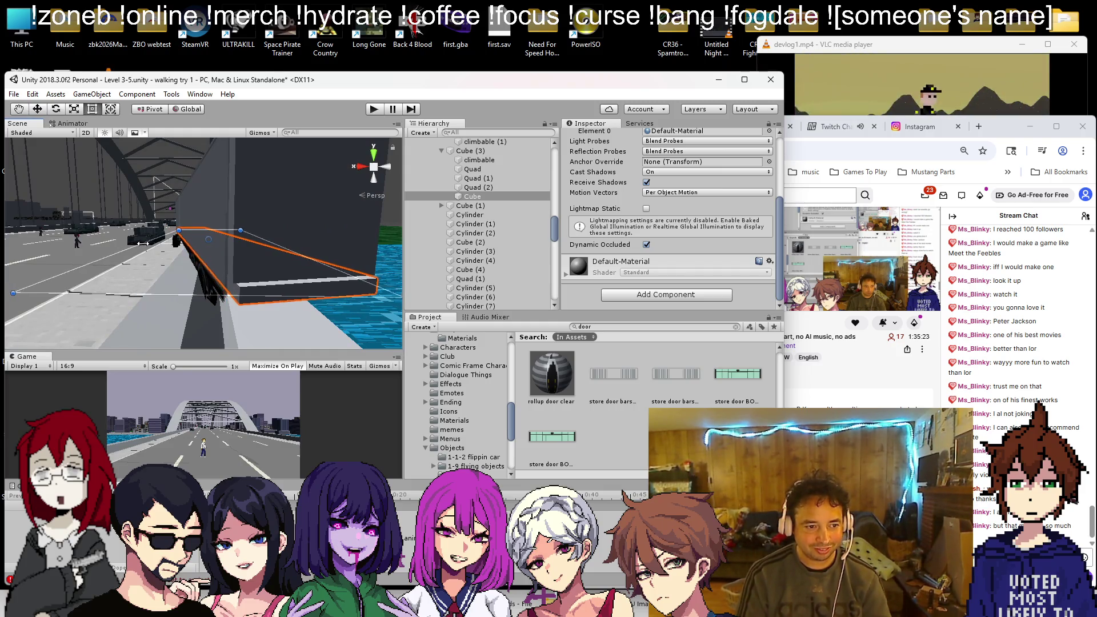
alt+drag(147, 242, 202, 236)
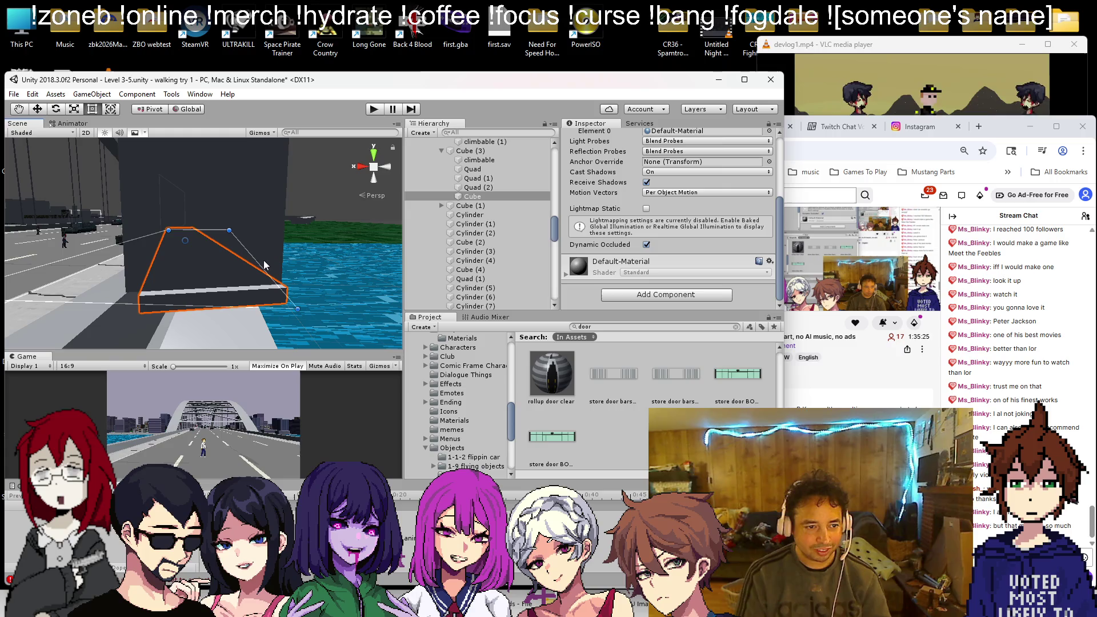
drag(261, 266, 286, 266)
Step: Apply the rollup door clear material to the slab
drag(551, 372, 252, 293)
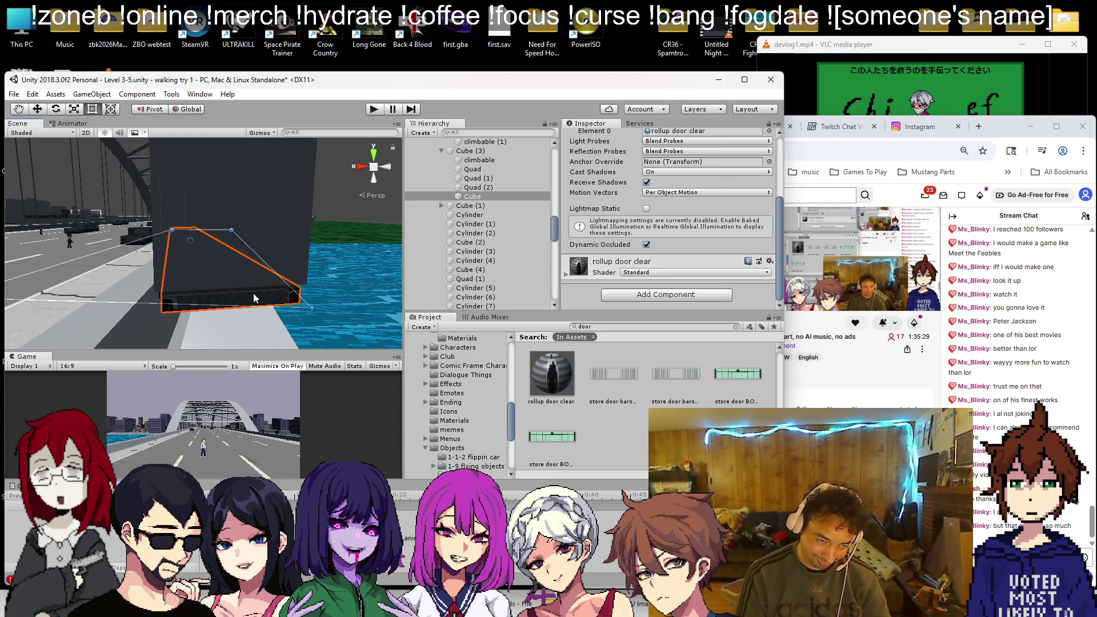
scroll(253, 293, up, 3)
scroll(244, 219, down, 5)
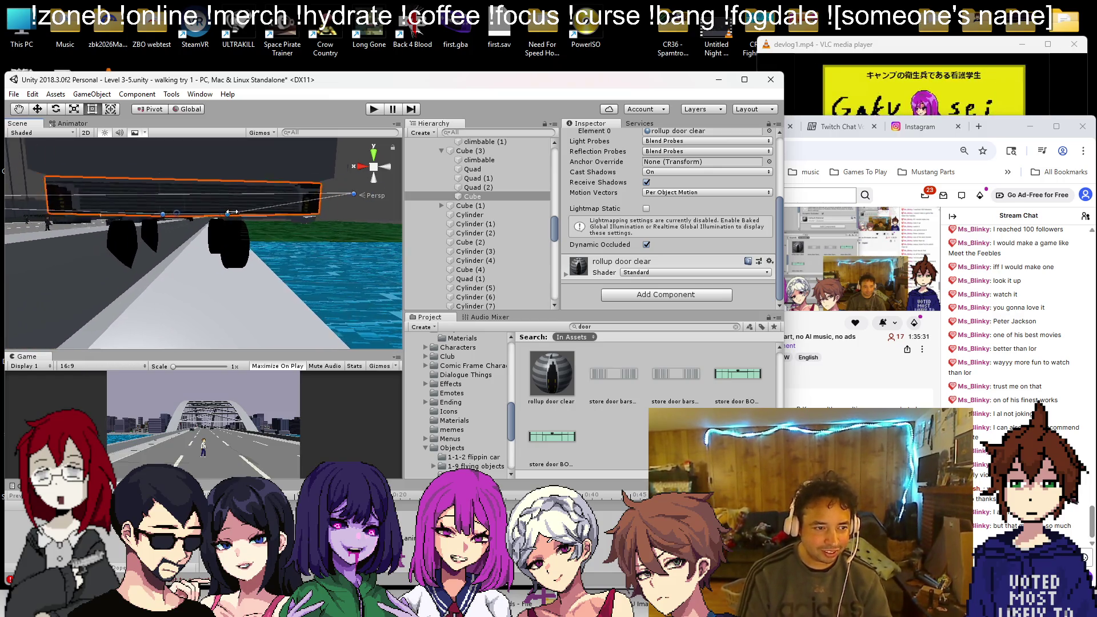
mouse_move(245, 220)
mouse_down()
mouse_move(279, 241)
mouse_move(247, 258)
mouse_up()
mouse_move(207, 221)
mouse_down()
mouse_move(149, 240)
mouse_move(191, 238)
mouse_move(202, 215)
mouse_move(145, 279)
mouse_move(167, 303)
mouse_move(101, 318)
mouse_move(136, 298)
mouse_move(120, 204)
mouse_up()
click(101, 317)
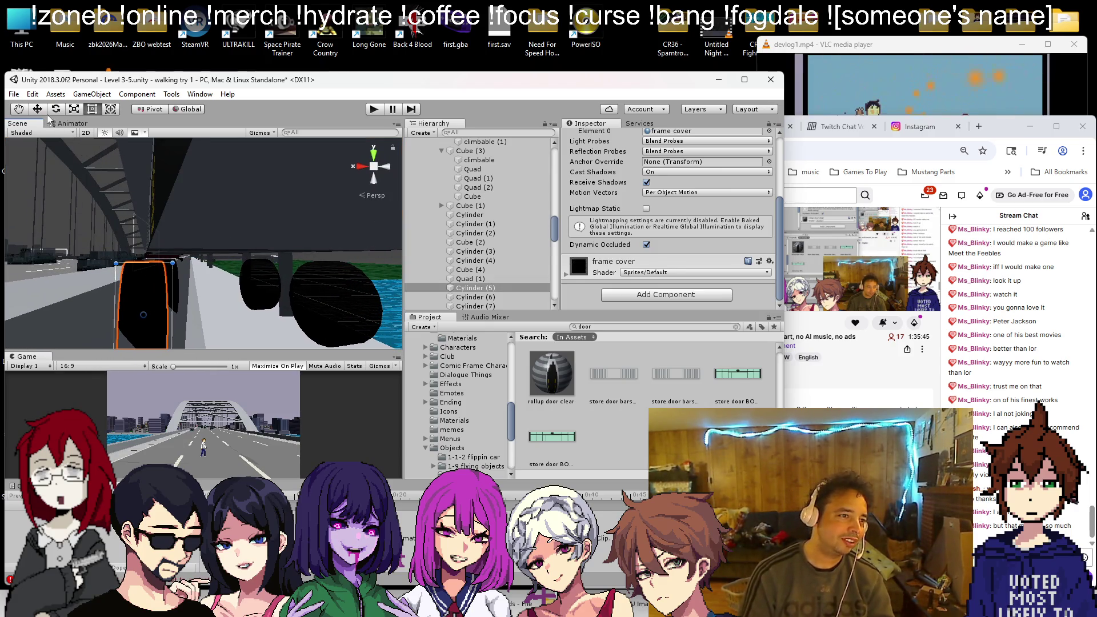
mouse_move(135, 289)
mouse_down()
mouse_move(103, 312)
mouse_move(135, 305)
mouse_move(131, 278)
mouse_move(167, 282)
mouse_up()
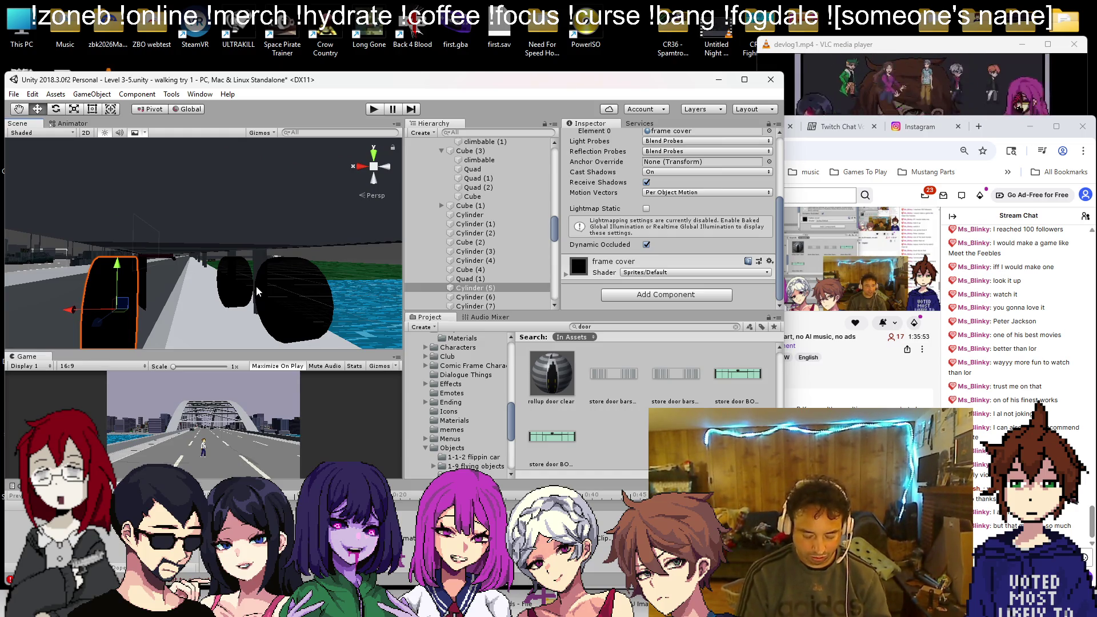
mouse_move(220, 243)
mouse_down()
mouse_move(263, 288)
mouse_move(284, 265)
mouse_move(197, 200)
mouse_up()
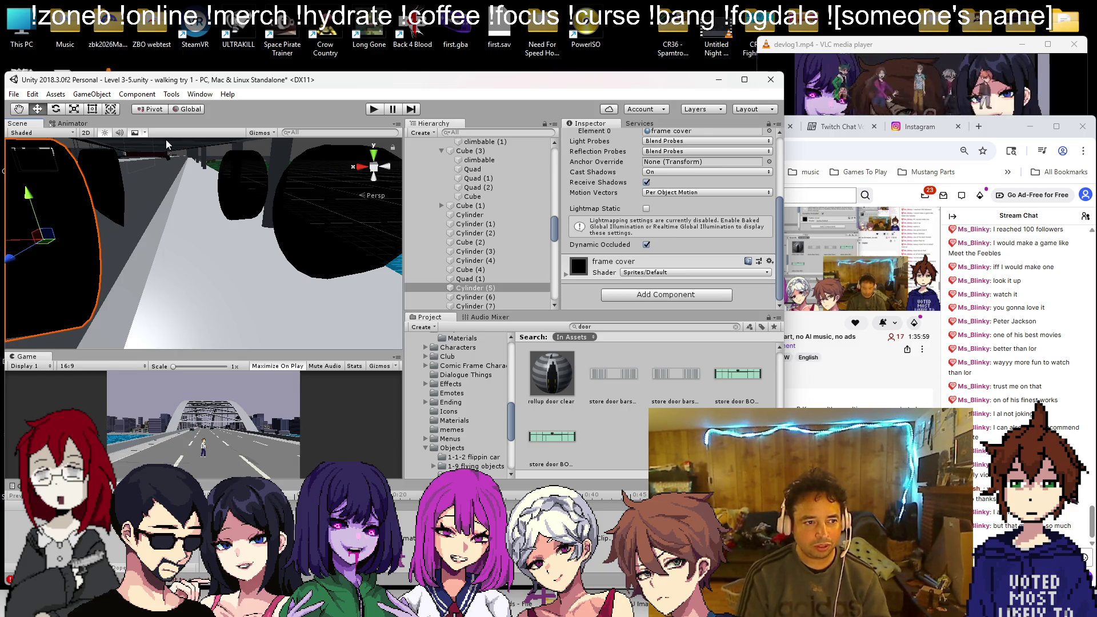
double_click(472, 196)
right_click(472, 197)
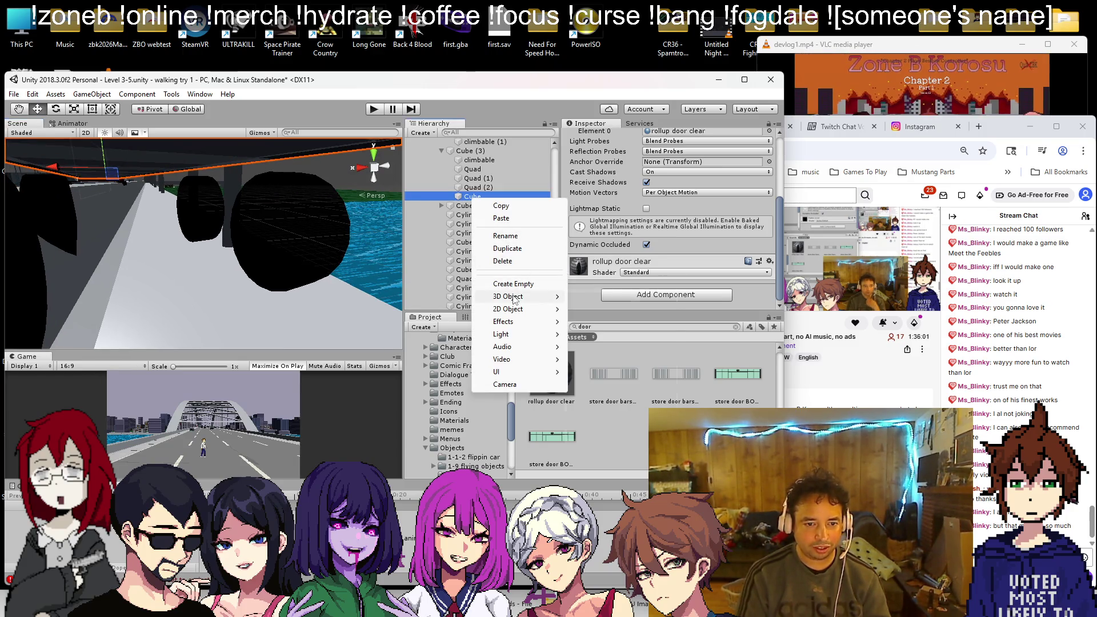
mouse_move(514, 299)
click(597, 335)
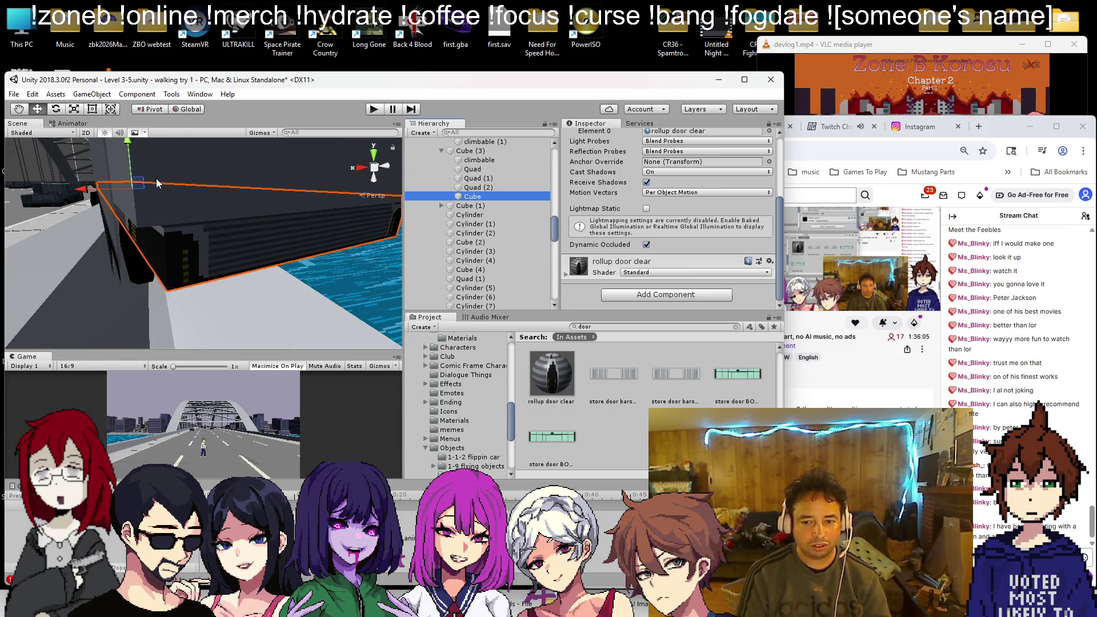
key(ctrl+z)
click(246, 222)
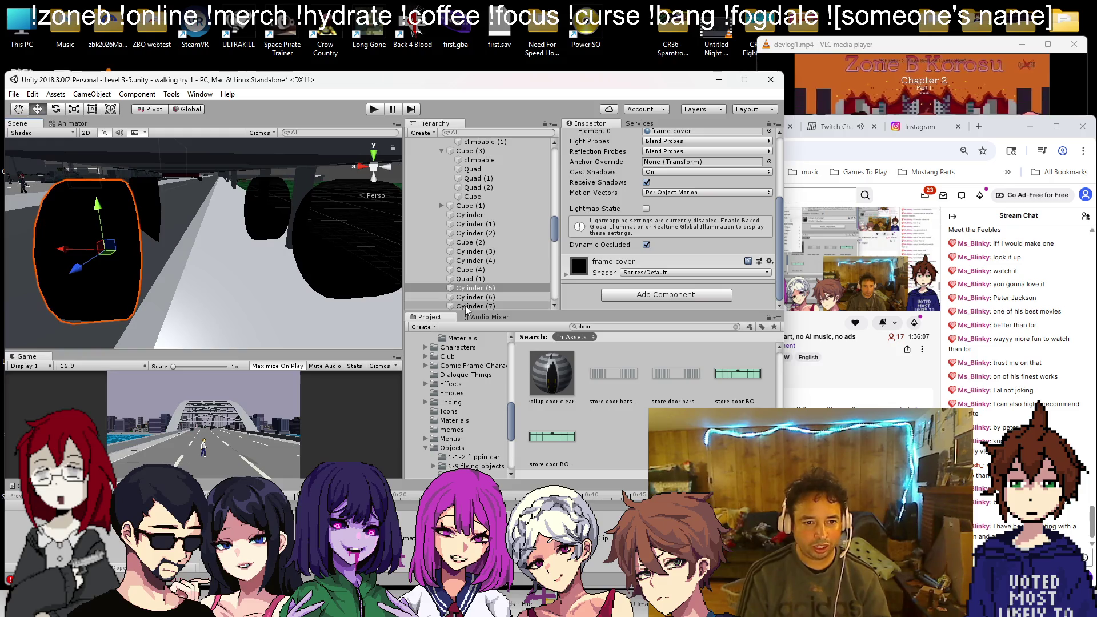
right_click(487, 290)
mouse_move(523, 387)
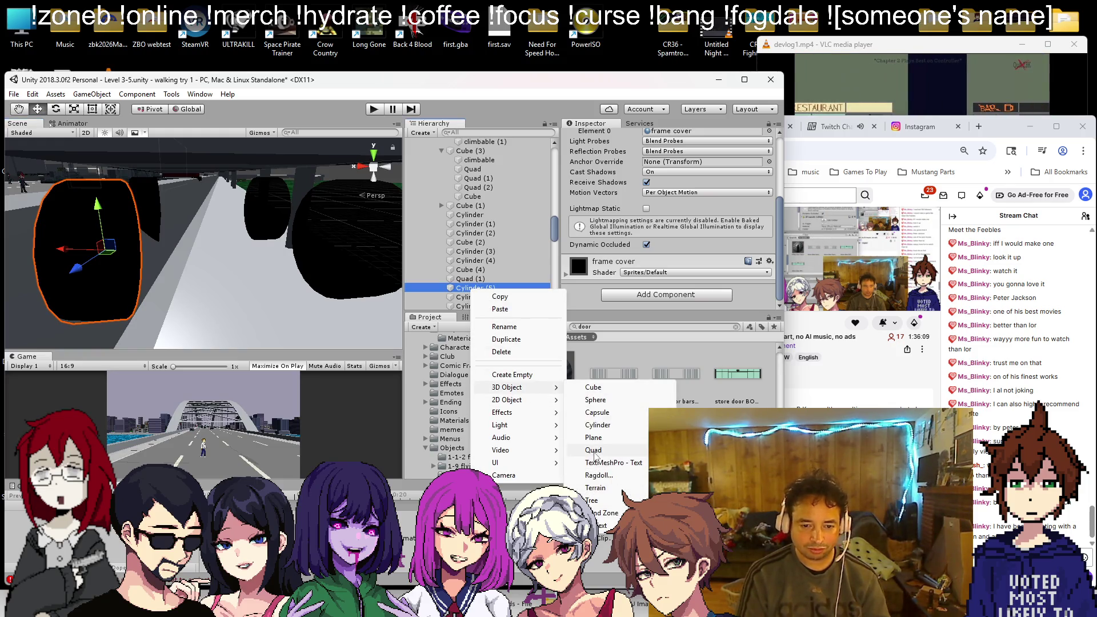
Step: Add a cylinder without a Capsule Collider and give it the rollup door clear material
click(598, 425)
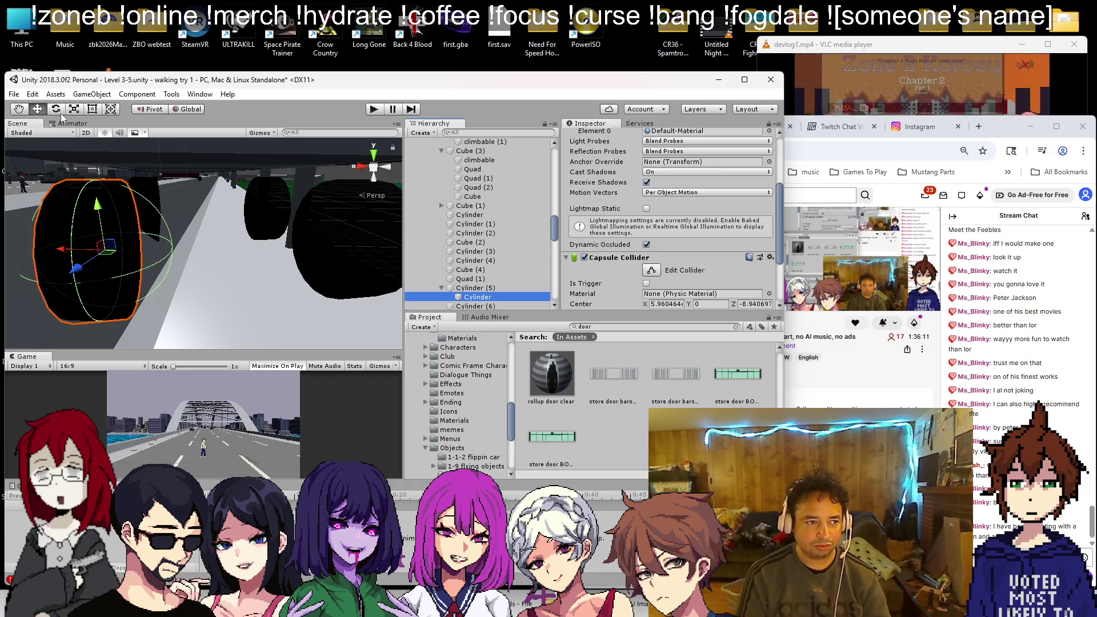
right_click(629, 257)
click(657, 308)
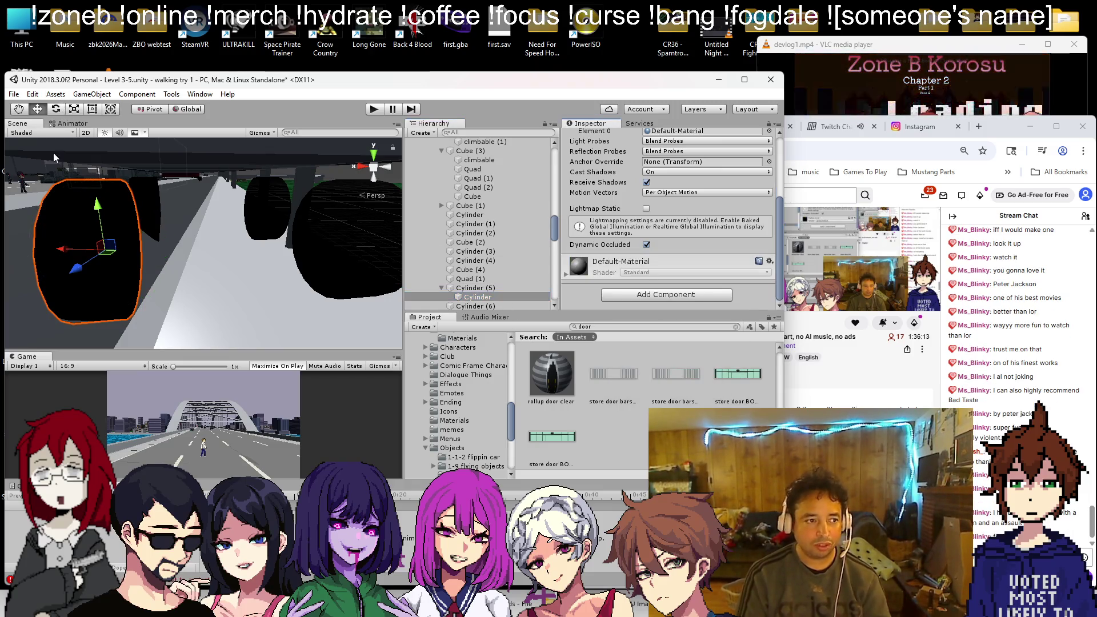
drag(67, 256, 143, 257)
key(f)
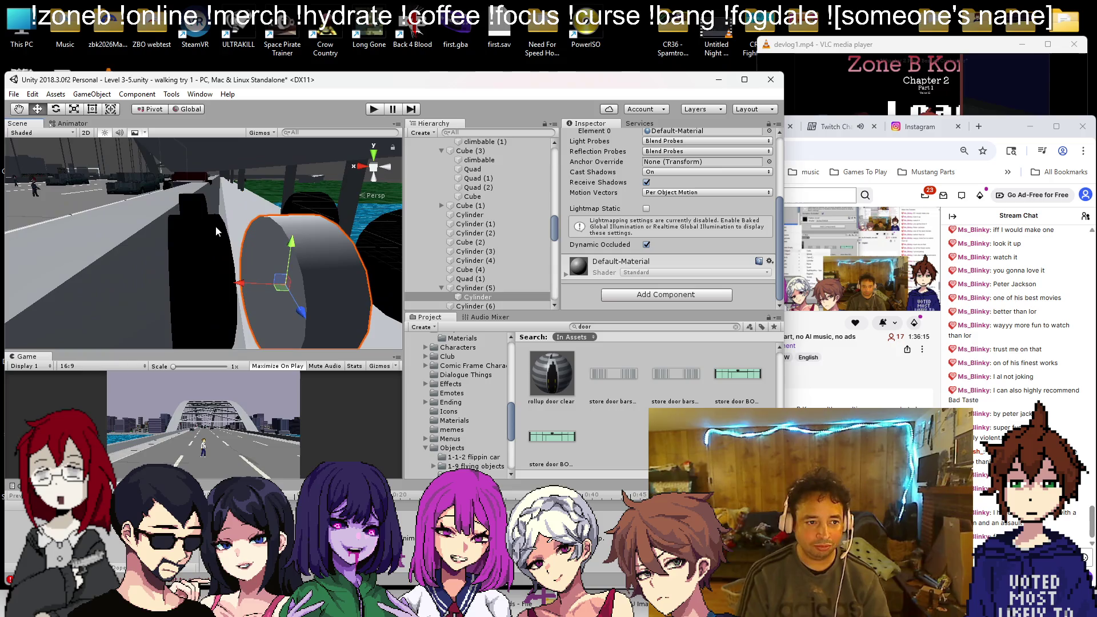
drag(550, 375, 216, 248)
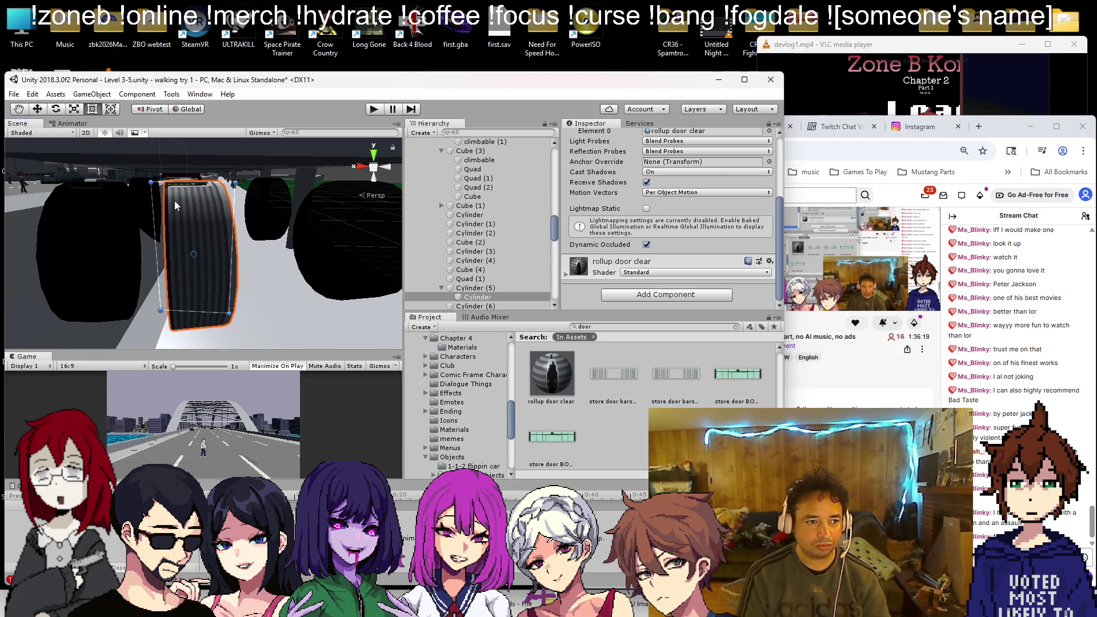
Step: Stretch the cylinder into a thin rod and lower it between the wheels at axle height
drag(231, 243, 329, 244)
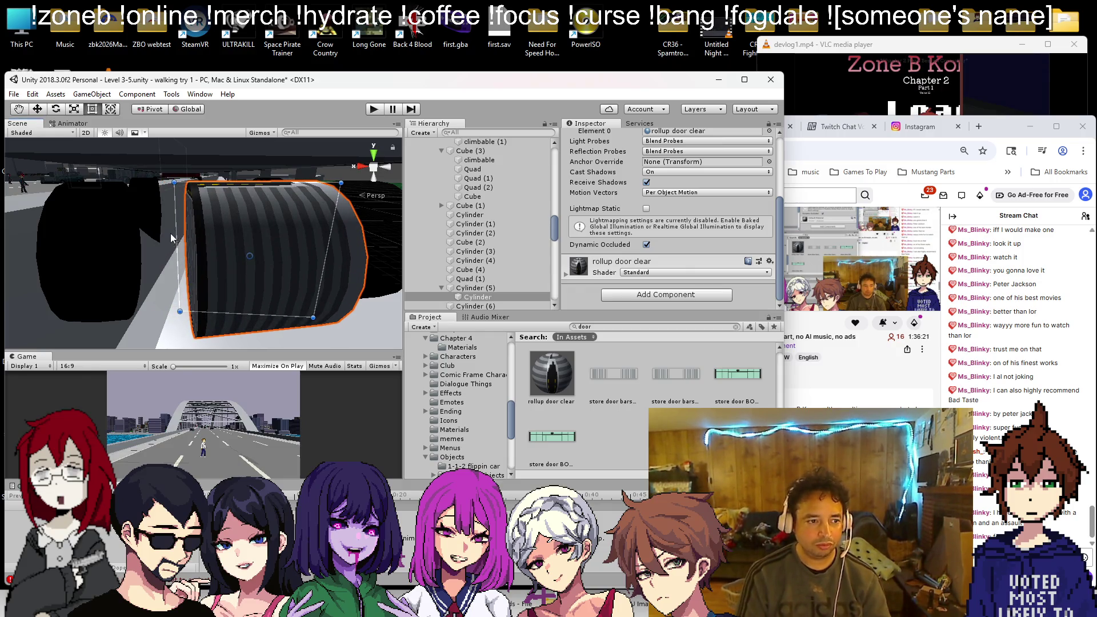
mouse_move(178, 239)
mouse_down()
mouse_move(34, 240)
mouse_move(199, 246)
mouse_move(562, 227)
mouse_up()
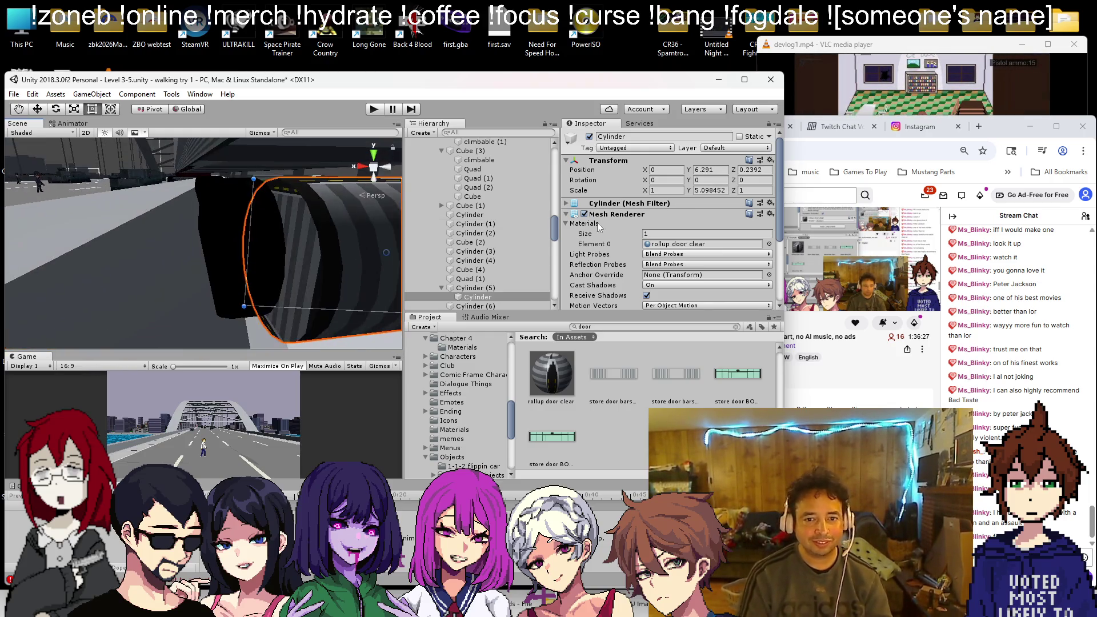
mouse_move(189, 240)
mouse_down()
mouse_move(205, 234)
mouse_move(171, 238)
mouse_move(196, 277)
mouse_move(213, 279)
mouse_move(213, 262)
mouse_up()
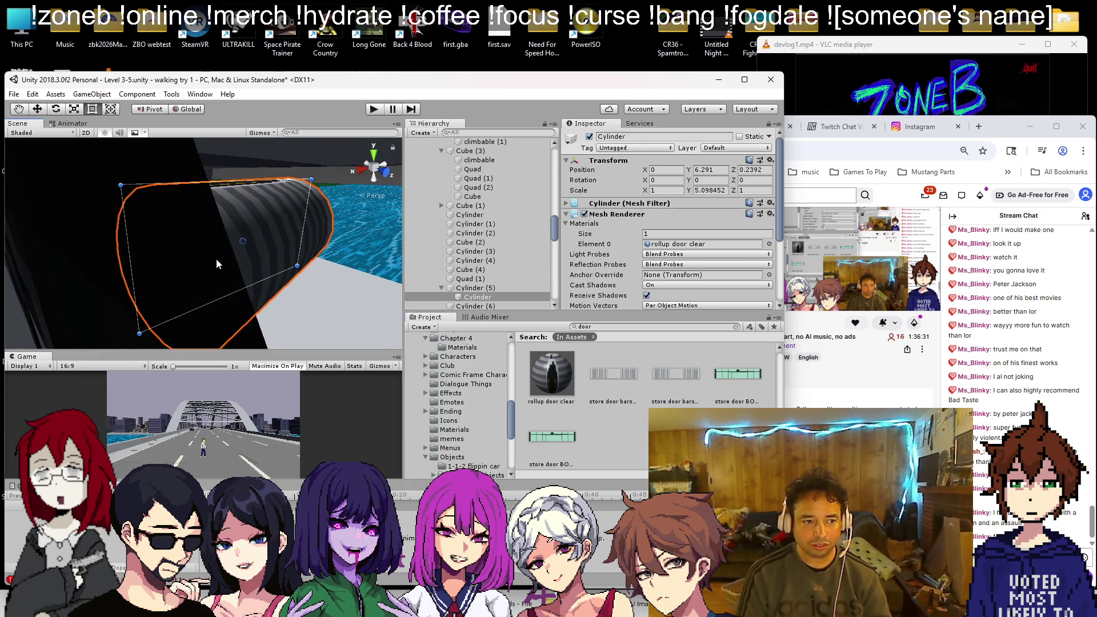
mouse_move(232, 187)
mouse_down()
mouse_move(239, 247)
mouse_move(229, 257)
mouse_move(243, 273)
mouse_move(57, 275)
mouse_move(87, 250)
mouse_move(74, 262)
mouse_move(178, 266)
mouse_move(73, 231)
mouse_up()
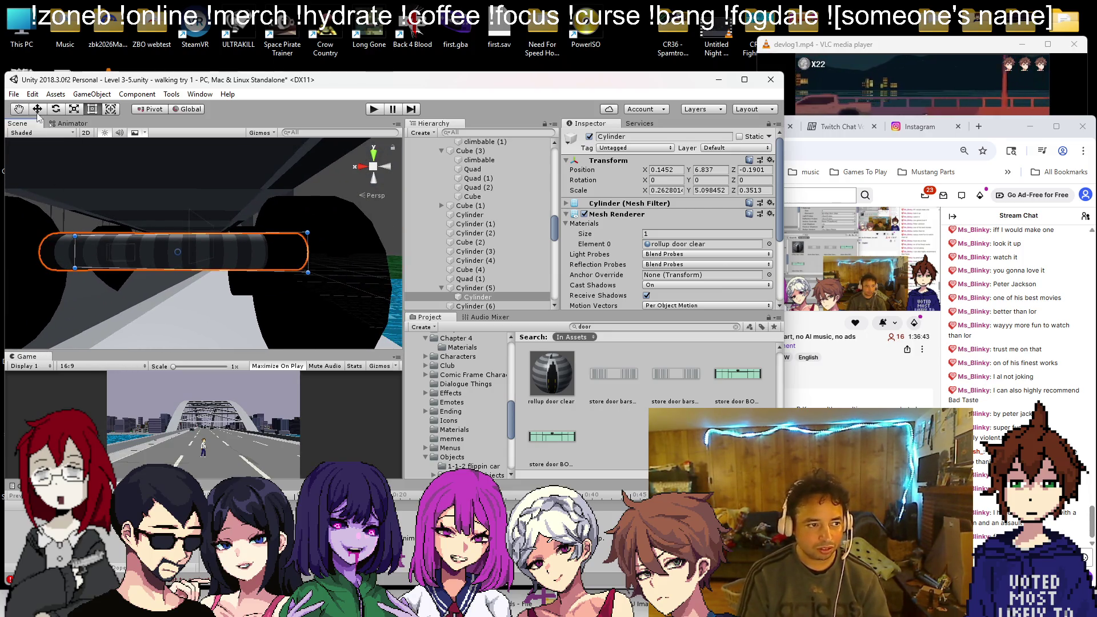
mouse_move(183, 246)
mouse_down()
mouse_move(163, 247)
mouse_move(300, 281)
mouse_move(262, 215)
mouse_up()
key(w)
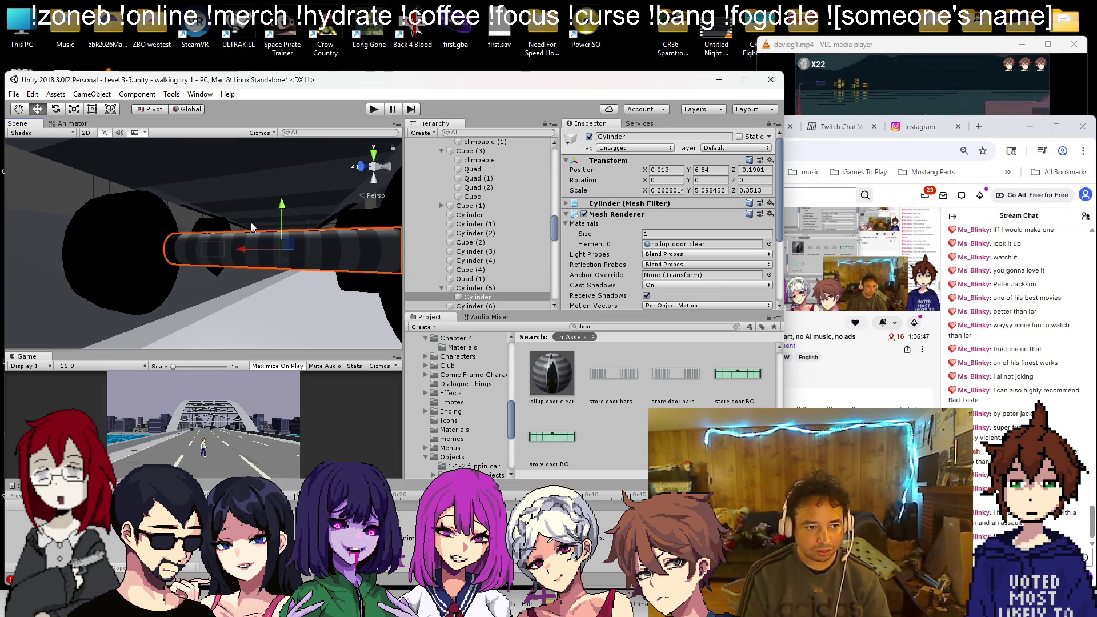
mouse_move(239, 255)
mouse_down()
mouse_move(212, 251)
mouse_move(225, 252)
mouse_move(224, 330)
mouse_move(399, 297)
mouse_move(247, 292)
mouse_up()
Step: Duplicate the axle rod and move the copy to the other wheel pair
mouse_move(312, 323)
mouse_down()
mouse_move(273, 331)
mouse_move(280, 343)
mouse_move(269, 292)
mouse_move(156, 293)
mouse_up()
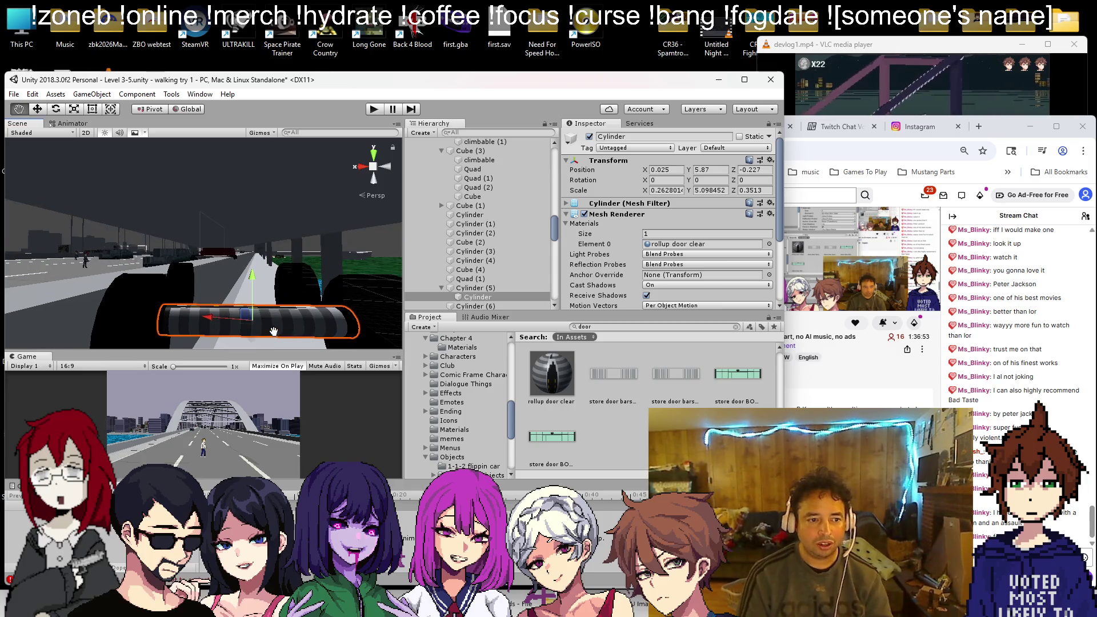
key(ctrl+d)
key(w)
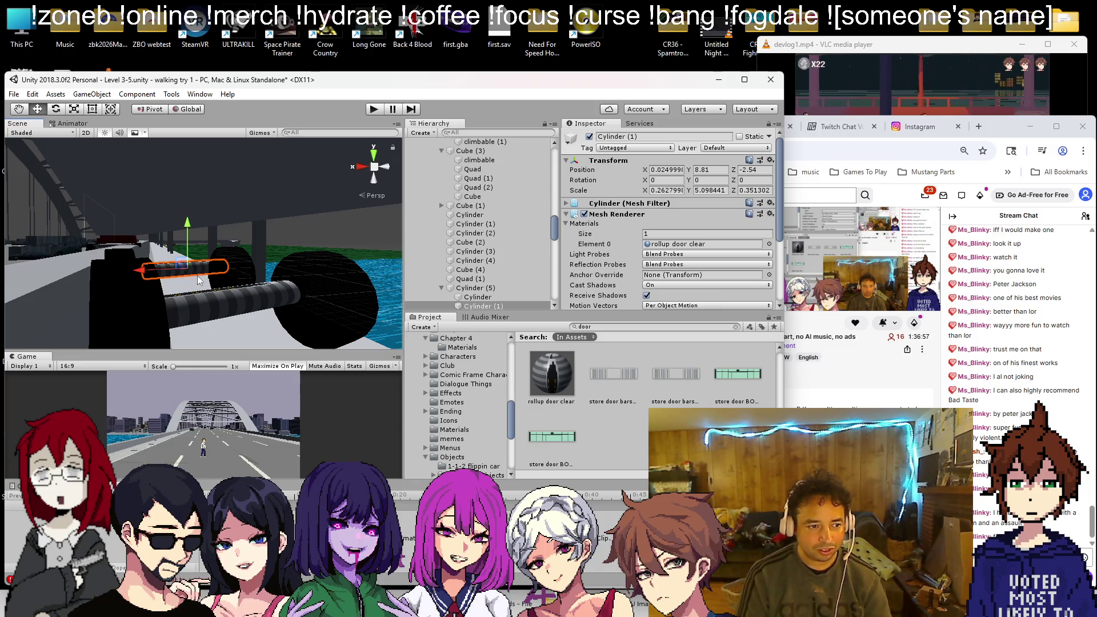
scroll(204, 267, up, 3)
mouse_move(211, 266)
mouse_down()
mouse_move(170, 248)
mouse_move(162, 261)
mouse_move(182, 246)
mouse_move(176, 291)
mouse_move(136, 275)
mouse_move(319, 226)
mouse_up()
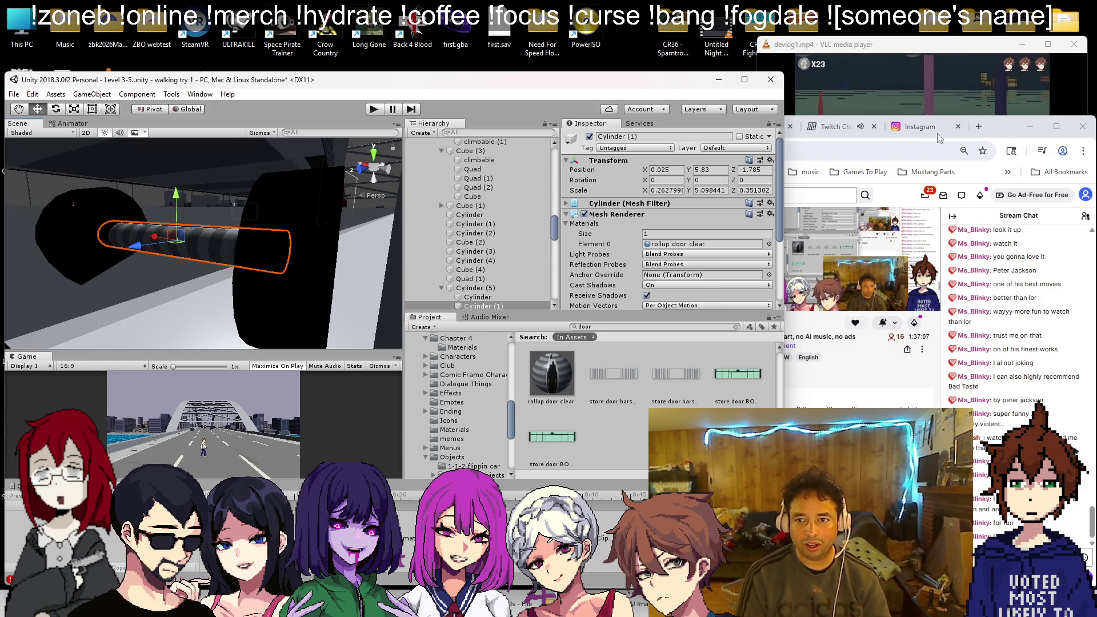
click(928, 140)
click(978, 127)
Step: Search Google for 'g1 rifle' images, then close the tab and return to Unity
text(g1 rifl)
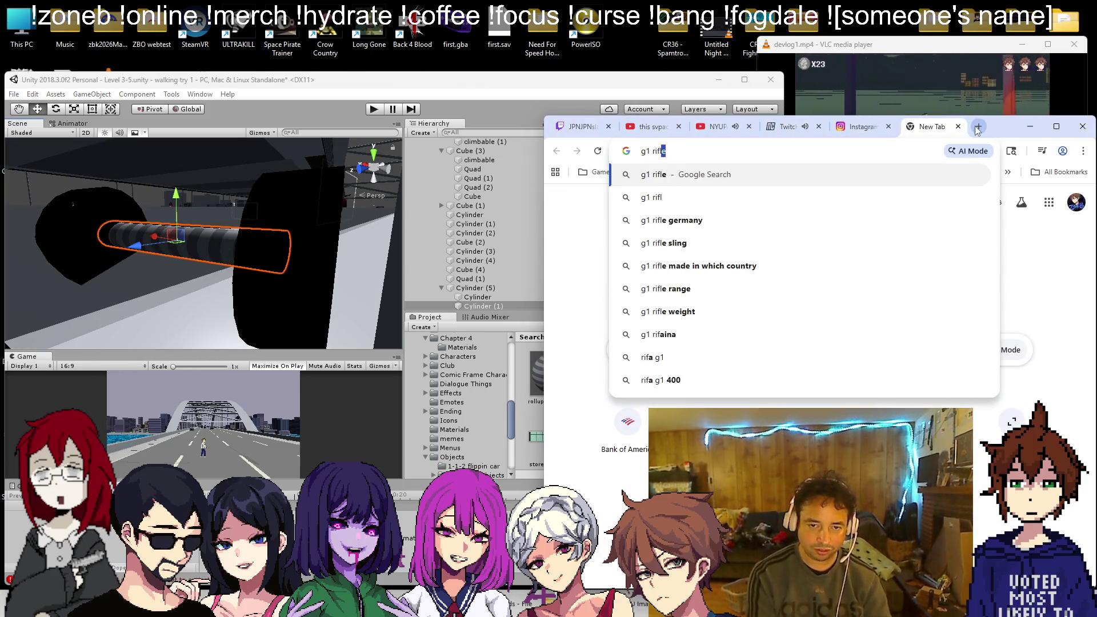
key(Return)
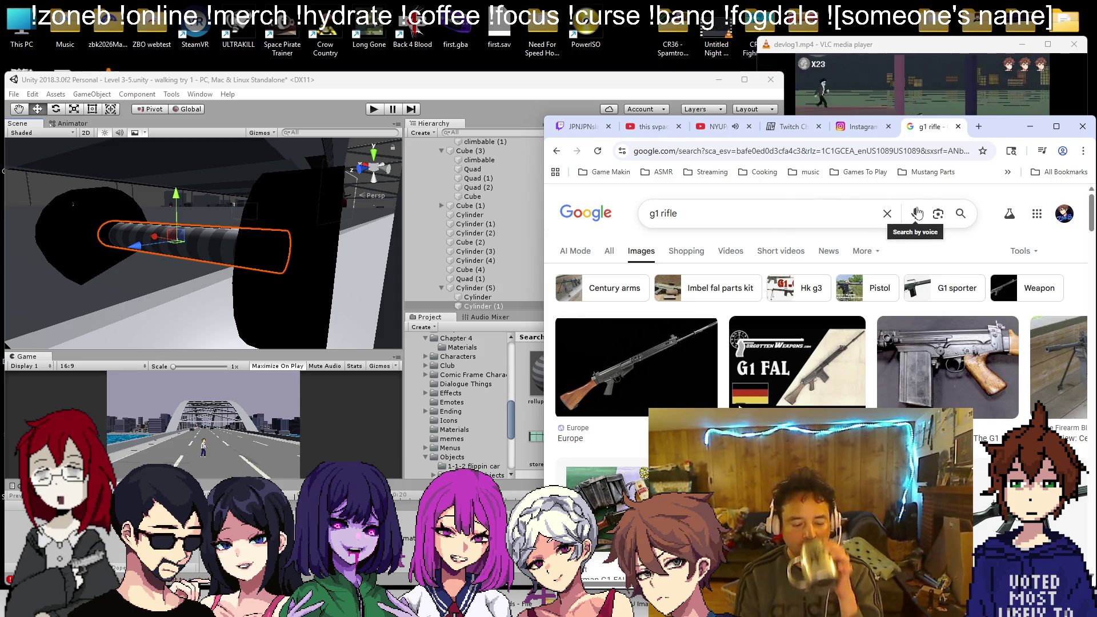
click(959, 126)
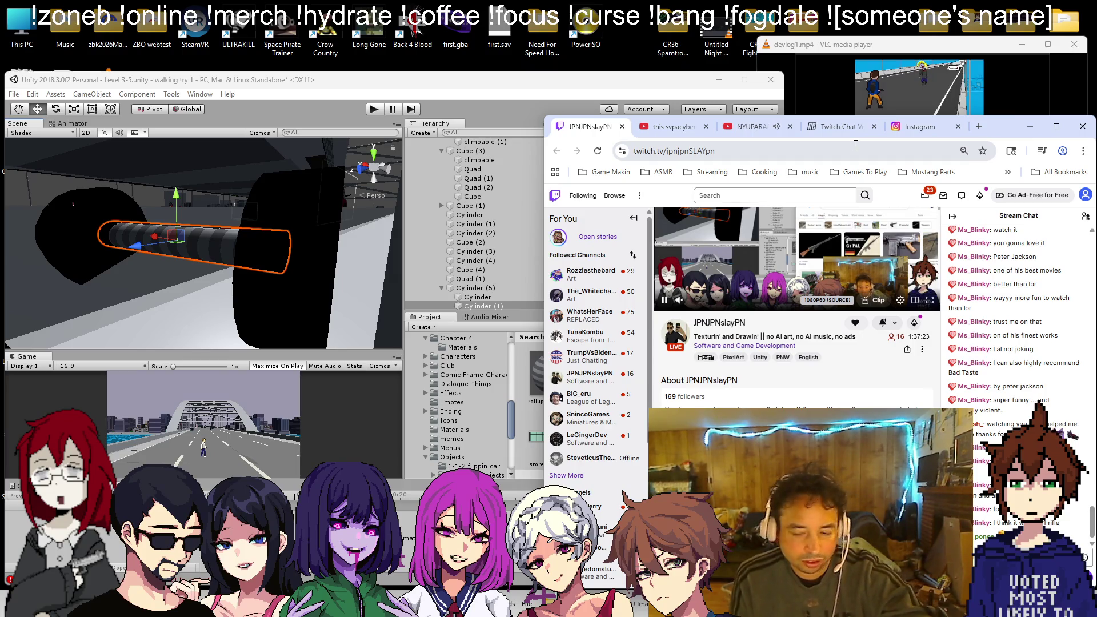
scroll(190, 215, down, 5)
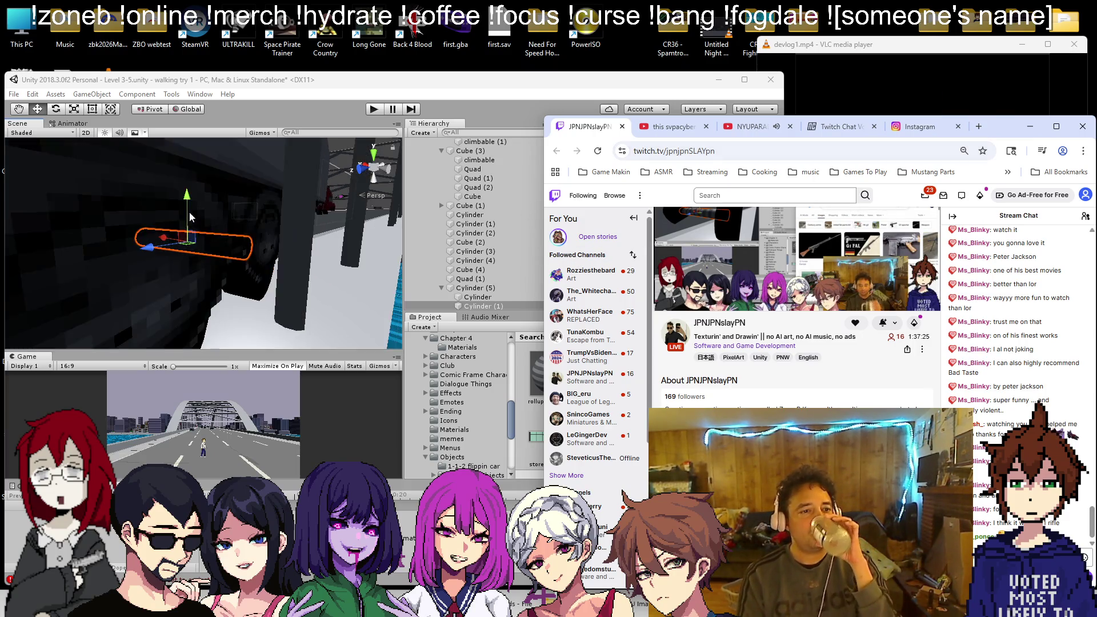
click(186, 230)
Step: Lower slab Cube (1) to Y -0.739 and shorten it to 0.664688 width with the Rect tool
scroll(300, 265, up, 3)
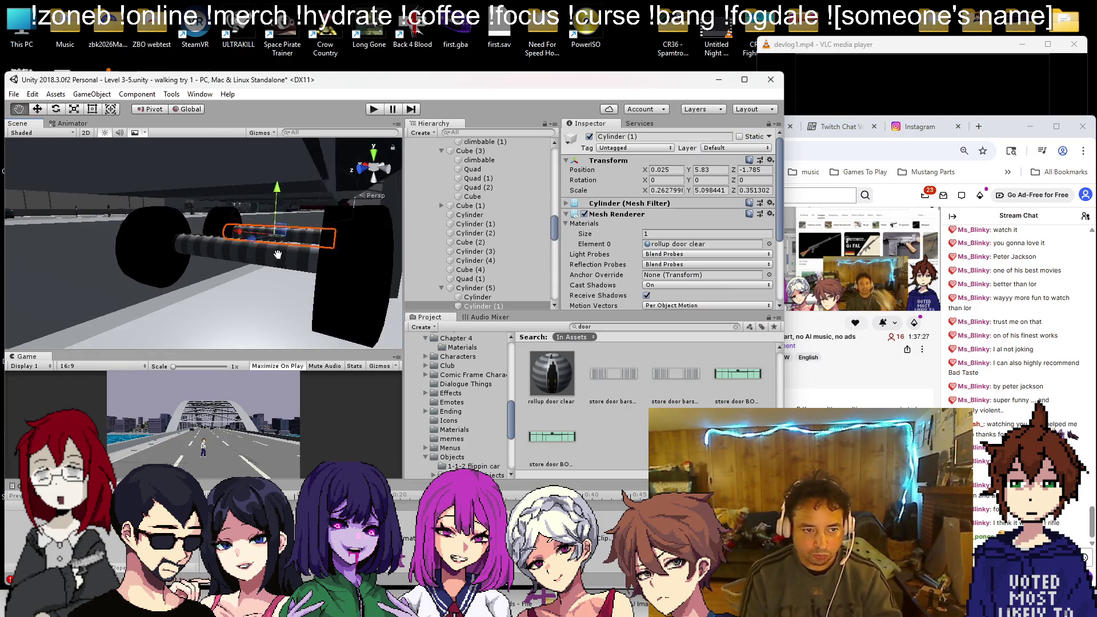
scroll(273, 249, down, 3)
click(235, 223)
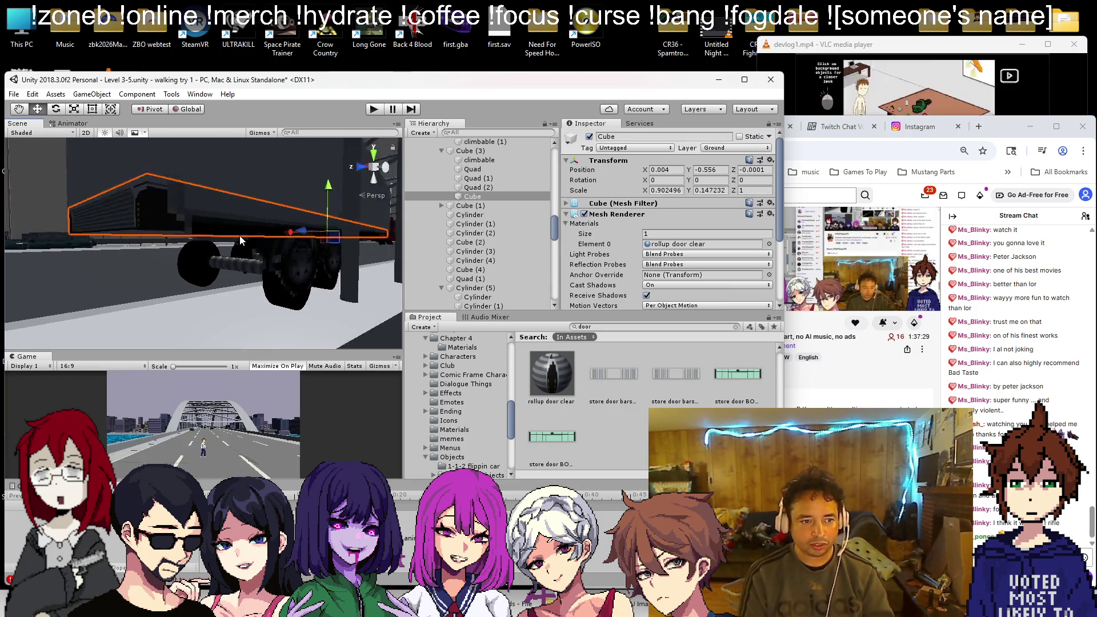
drag(319, 193, 313, 206)
click(109, 109)
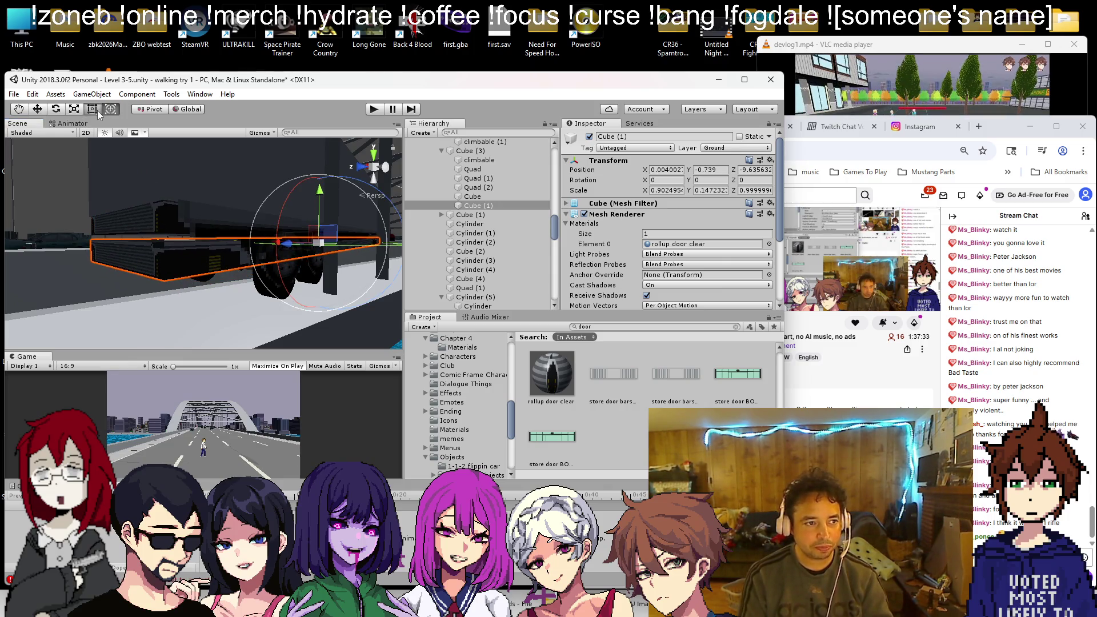
click(92, 109)
drag(93, 262, 90, 257)
scroll(306, 249, up, 3)
mouse_move(322, 247)
mouse_down()
mouse_move(130, 257)
mouse_move(153, 269)
mouse_up()
scroll(229, 251, up, 5)
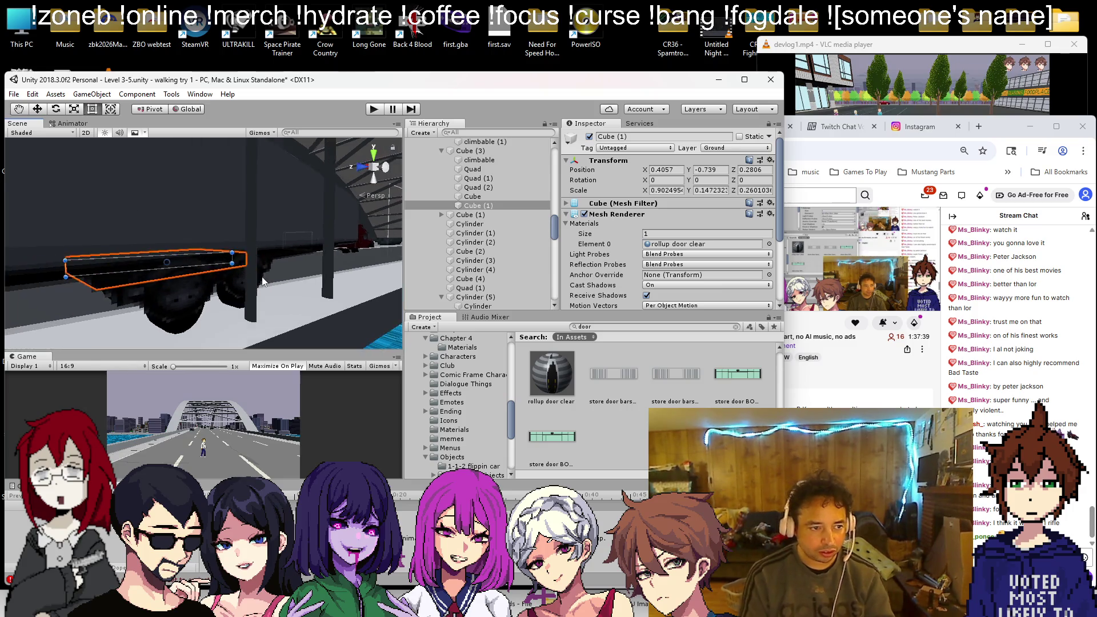
mouse_move(326, 237)
mouse_down()
mouse_move(318, 266)
mouse_move(299, 268)
mouse_move(258, 260)
mouse_move(268, 260)
mouse_move(234, 235)
mouse_move(212, 275)
mouse_move(186, 251)
mouse_move(274, 259)
mouse_move(249, 250)
mouse_move(259, 252)
mouse_up()
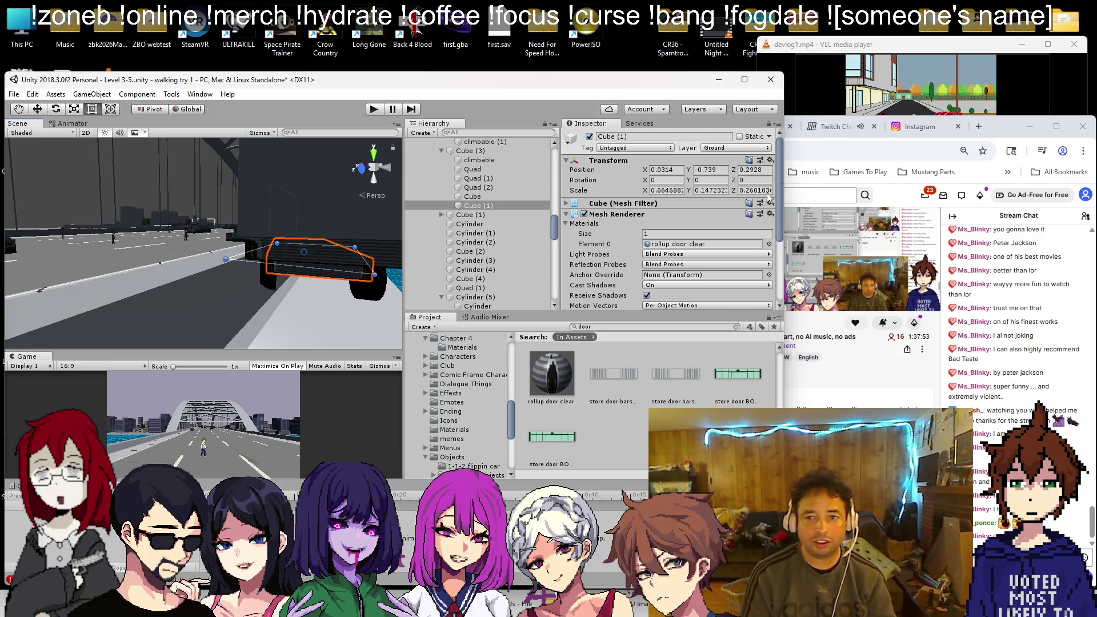
click(979, 126)
Step: Search Google for 'g3 rifle' images, then close the tab and return to the Unity slab
text(g3 r)
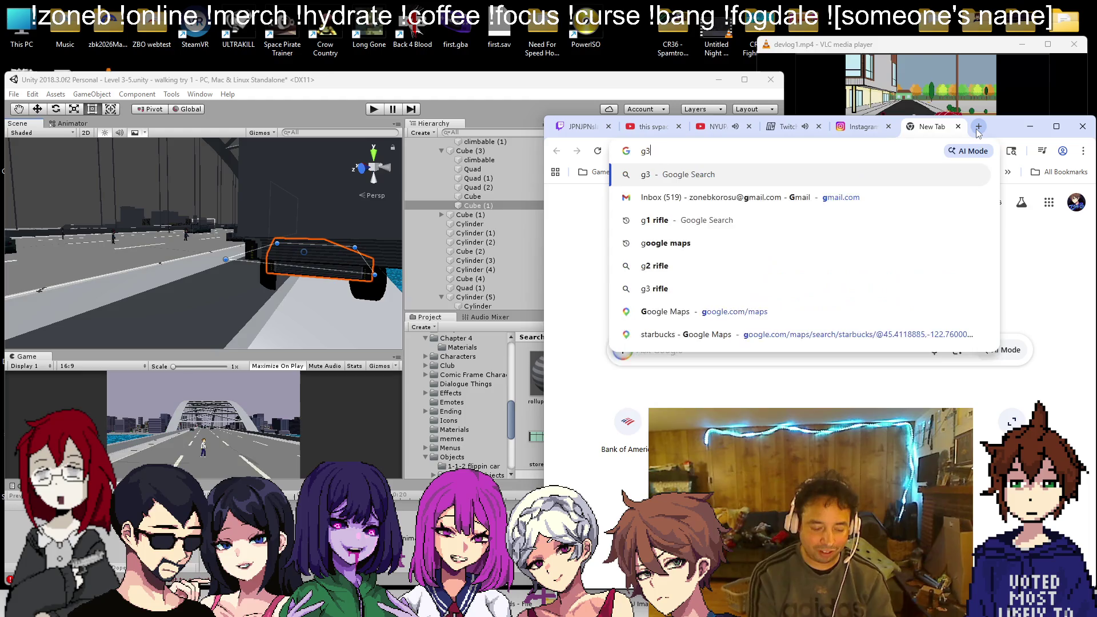
key(Return)
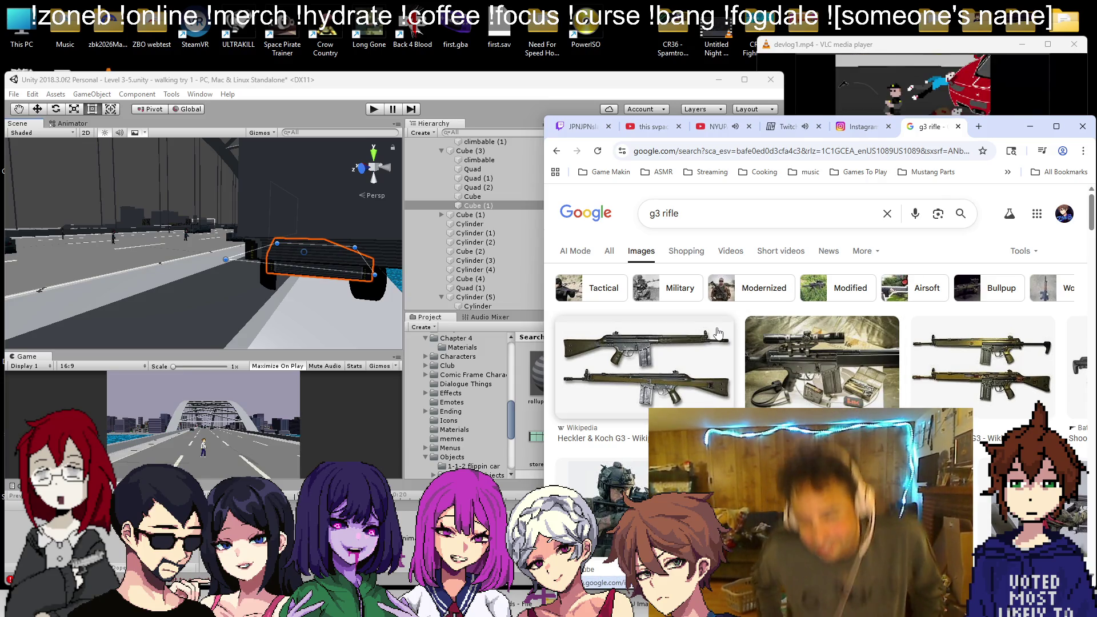
click(958, 126)
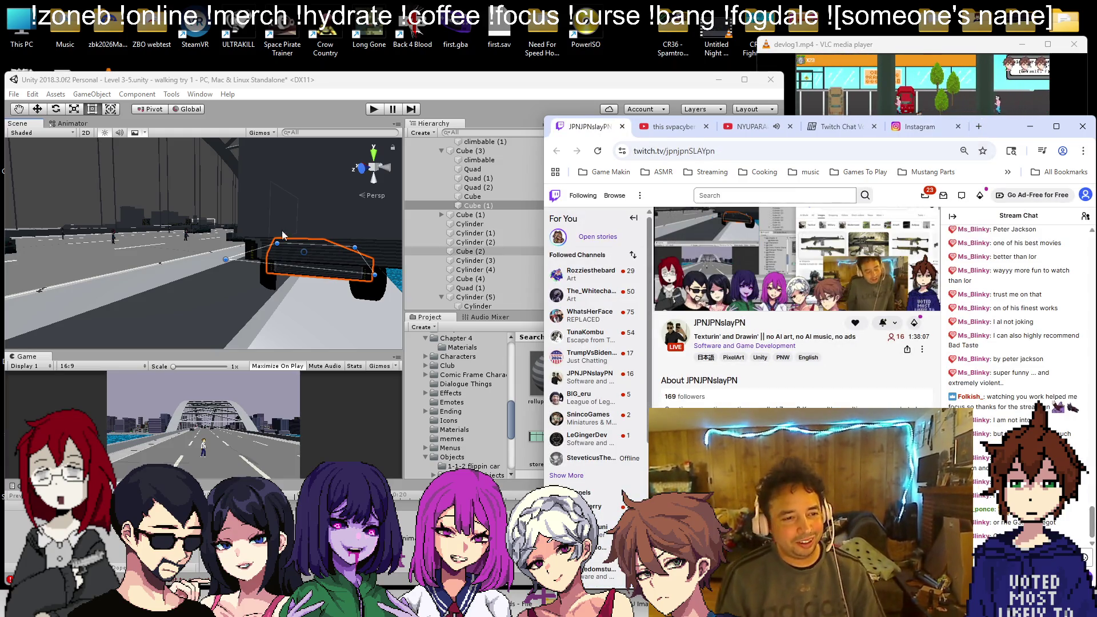
click(177, 221)
mouse_move(177, 221)
mouse_down()
mouse_move(351, 248)
mouse_move(330, 240)
mouse_move(312, 273)
mouse_move(290, 227)
mouse_move(242, 232)
mouse_move(241, 252)
mouse_move(358, 285)
mouse_move(309, 278)
mouse_up()
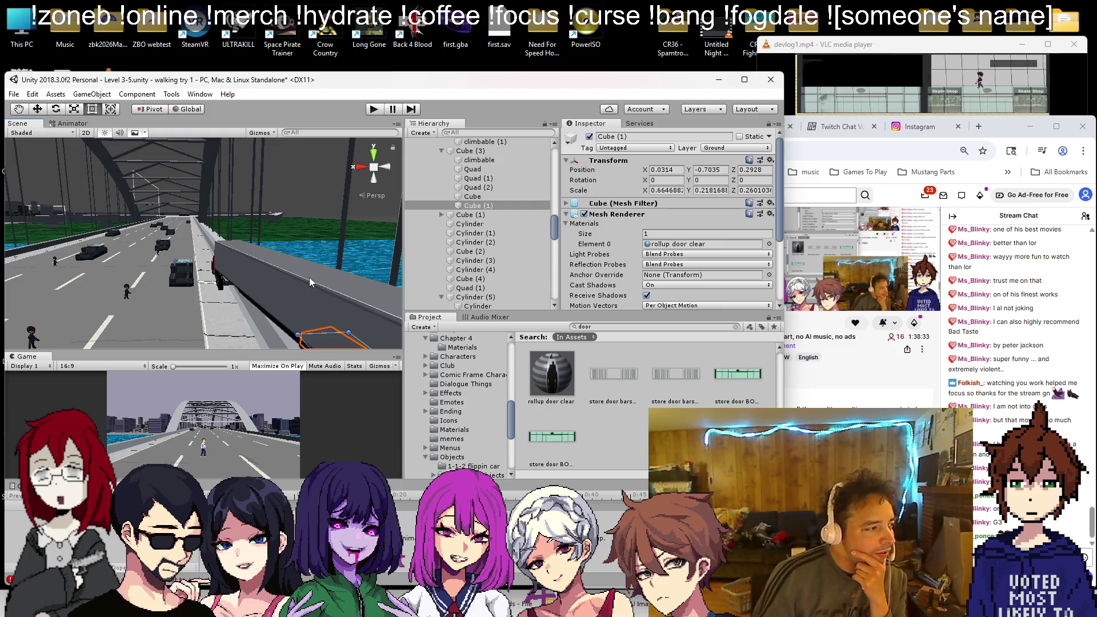
Step: Save the scene with Ctrl+S and select bus body Cube (3) in the Bus group
key(ctrl+s)
mouse_move(310, 276)
mouse_down()
mouse_move(328, 273)
mouse_move(345, 226)
mouse_move(248, 178)
mouse_move(179, 236)
mouse_move(111, 172)
mouse_move(134, 178)
mouse_up()
click(112, 175)
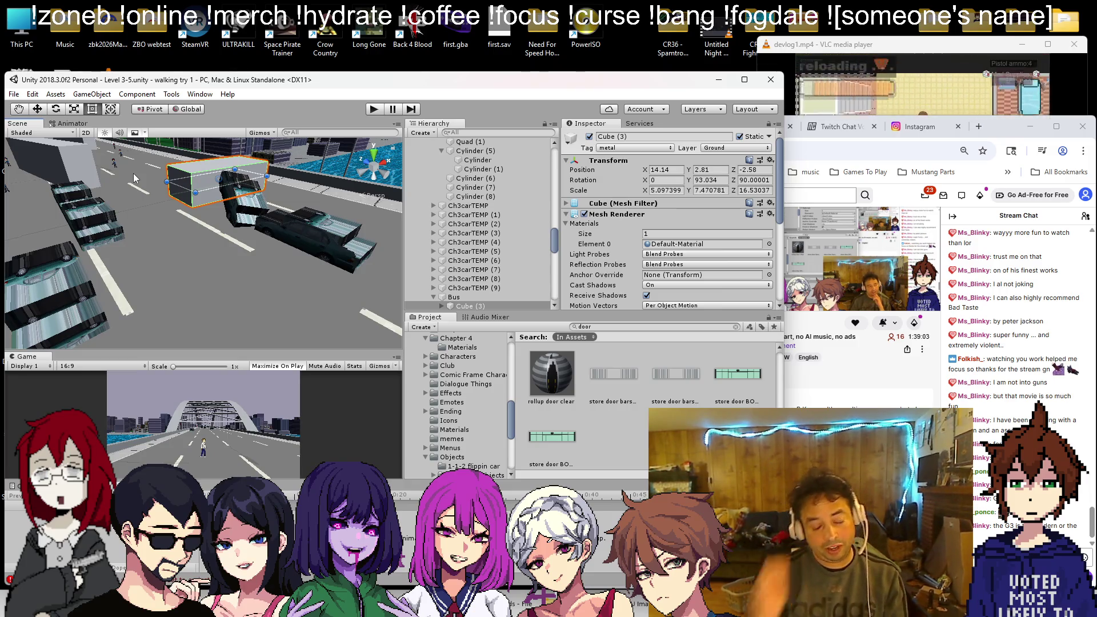
mouse_move(35, 140)
mouse_down()
mouse_move(274, 283)
mouse_move(266, 216)
mouse_up()
key(f)
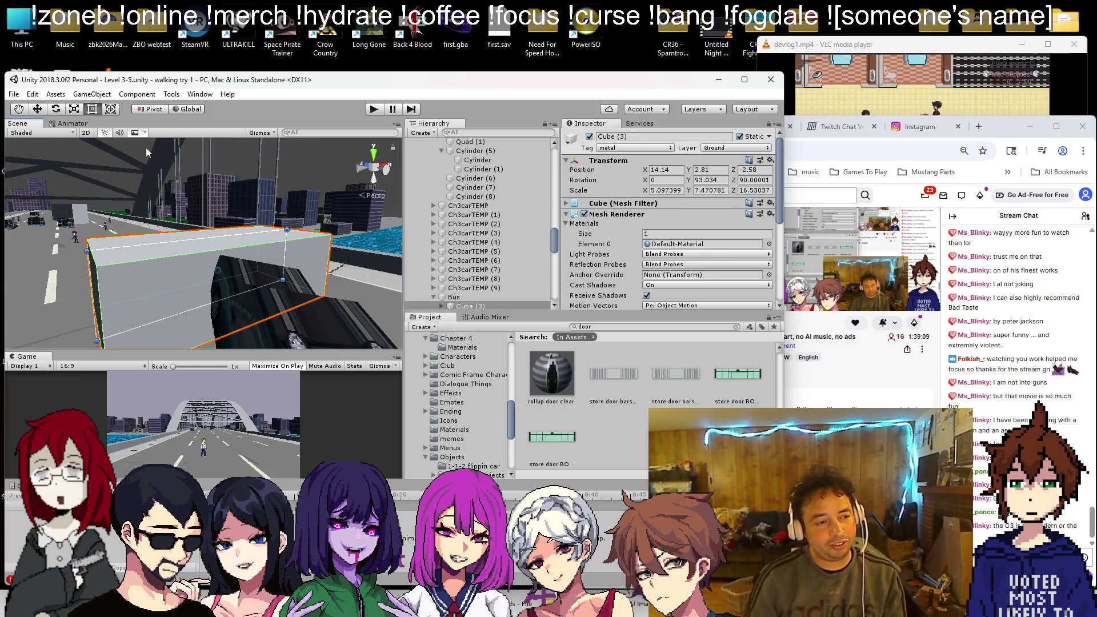
text(bus)
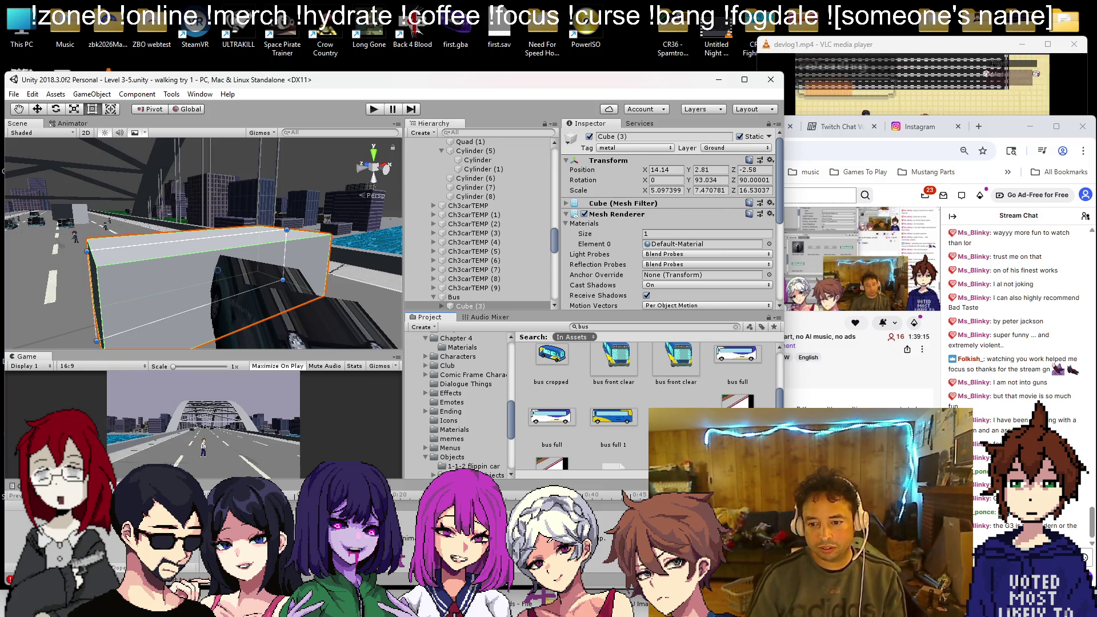
click(793, 261)
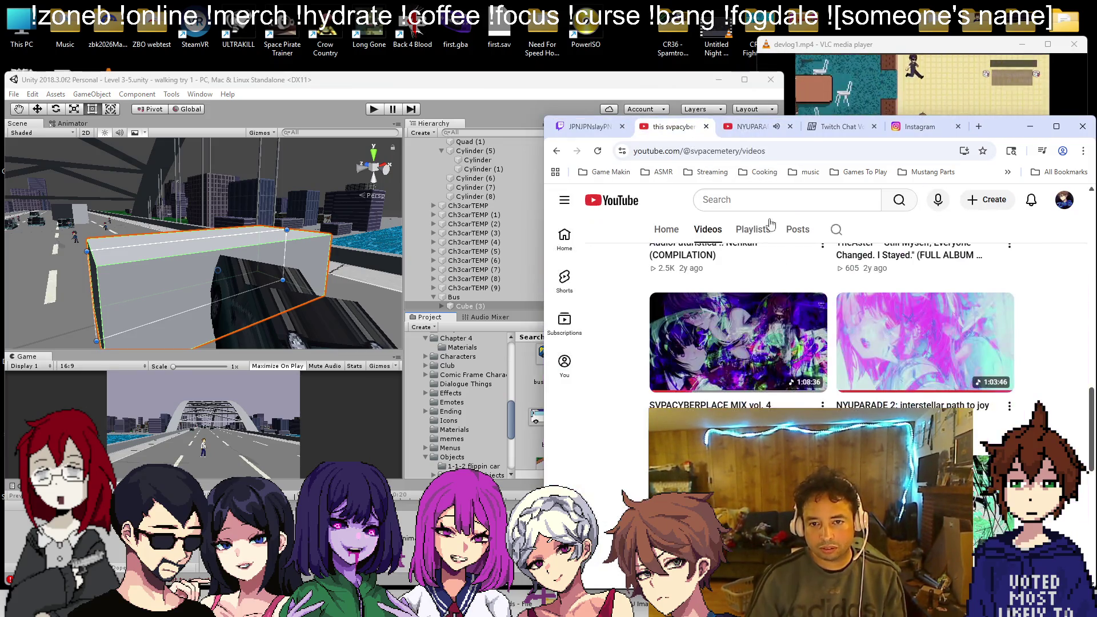
key(ctrl+shift+Tab)
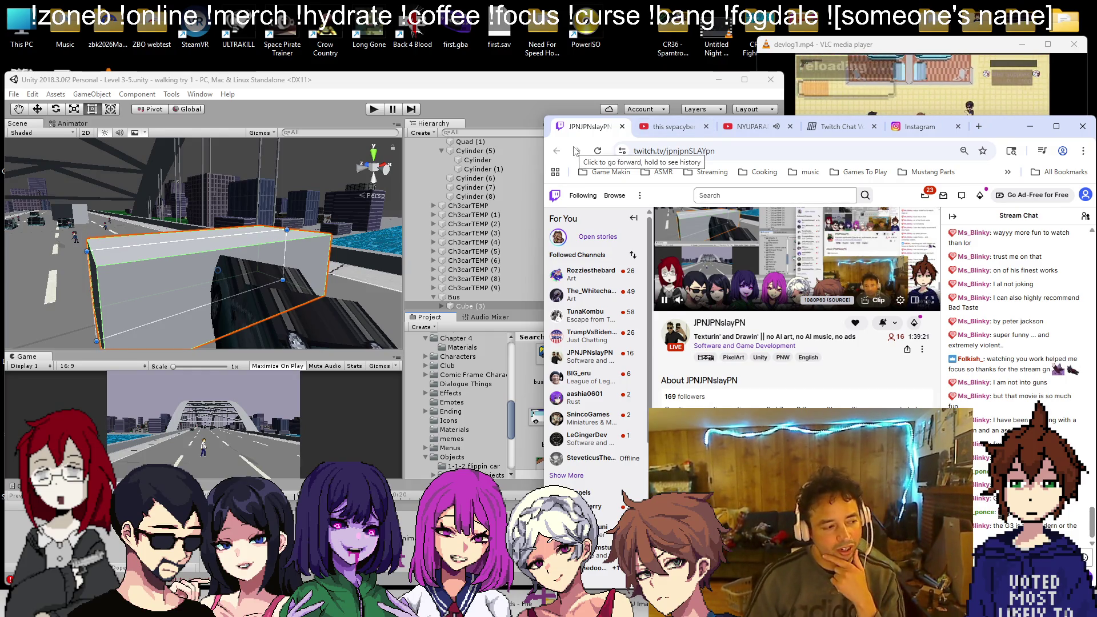
click(331, 203)
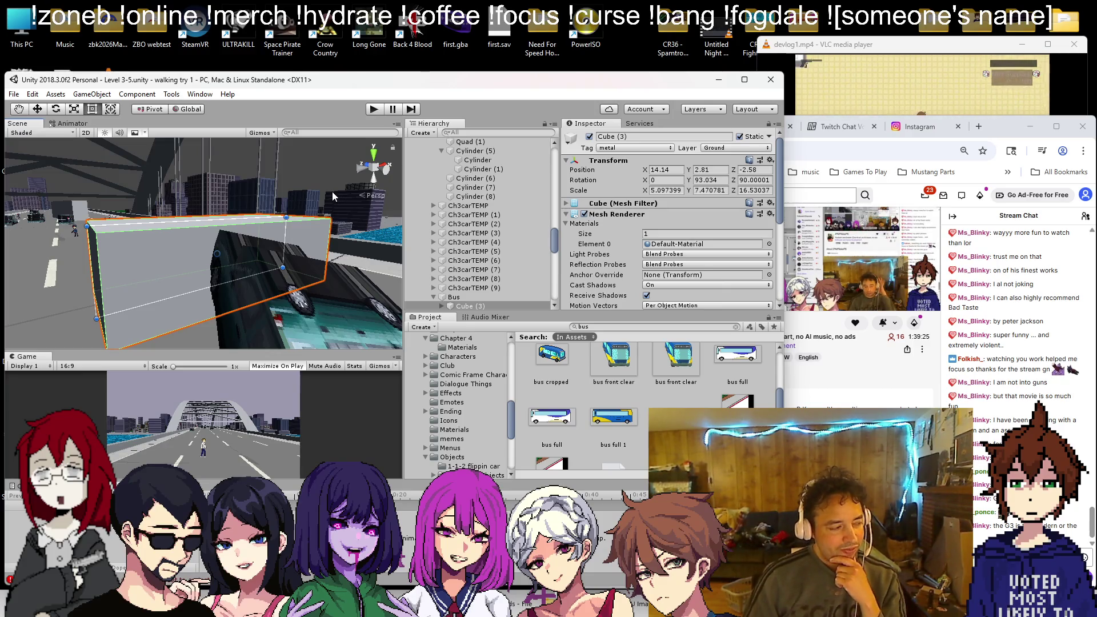
scroll(281, 255, up, 5)
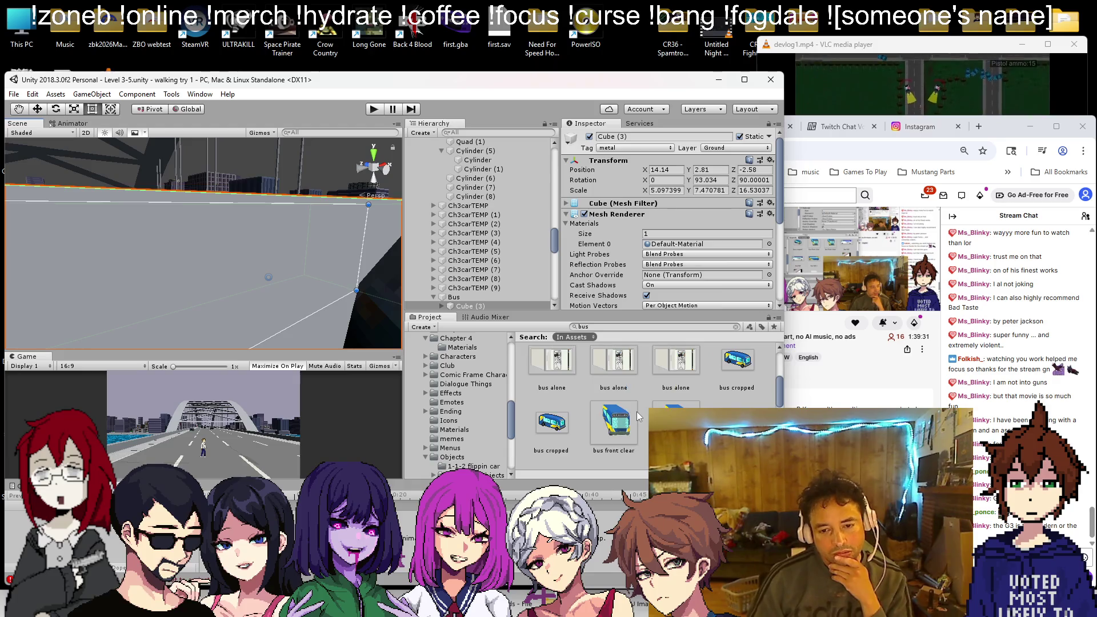
scroll(637, 412, up, 2)
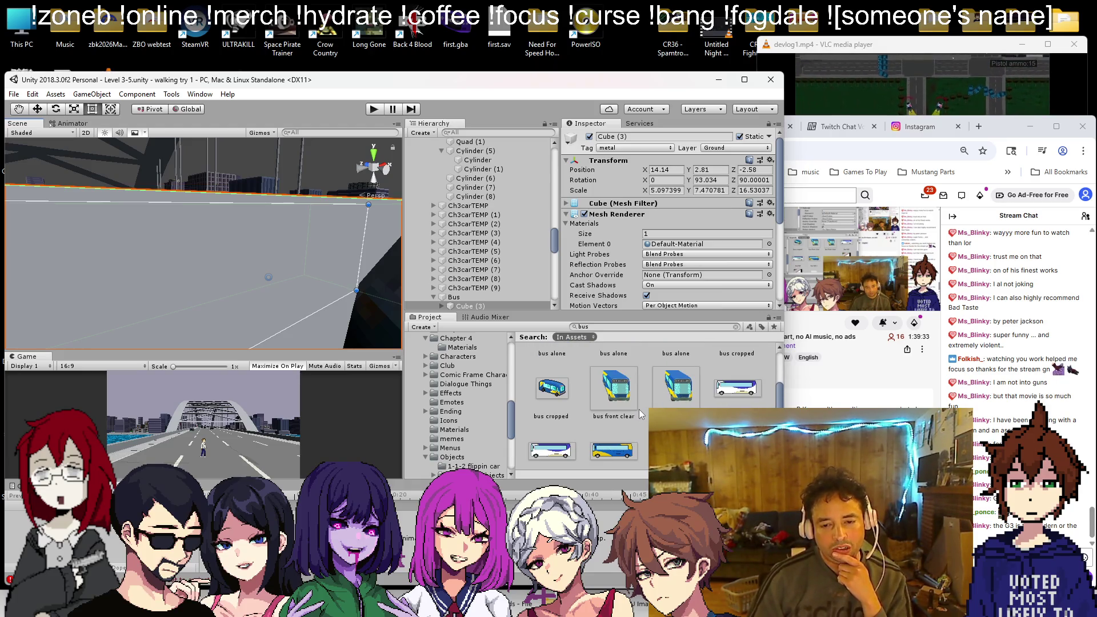
scroll(640, 410, down, 3)
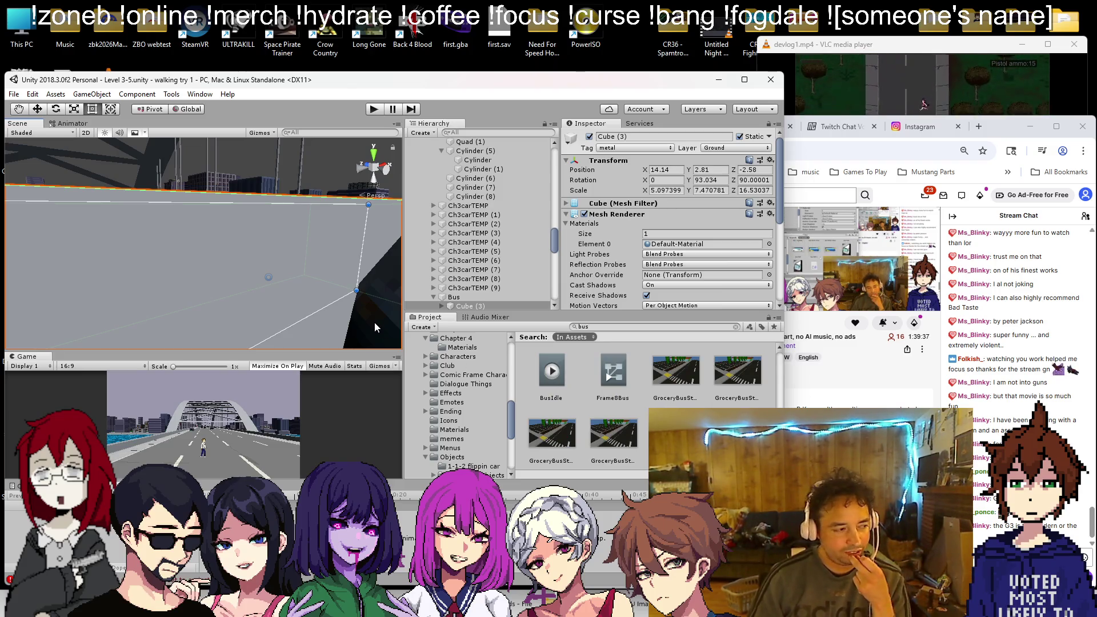
scroll(307, 294, down, 4)
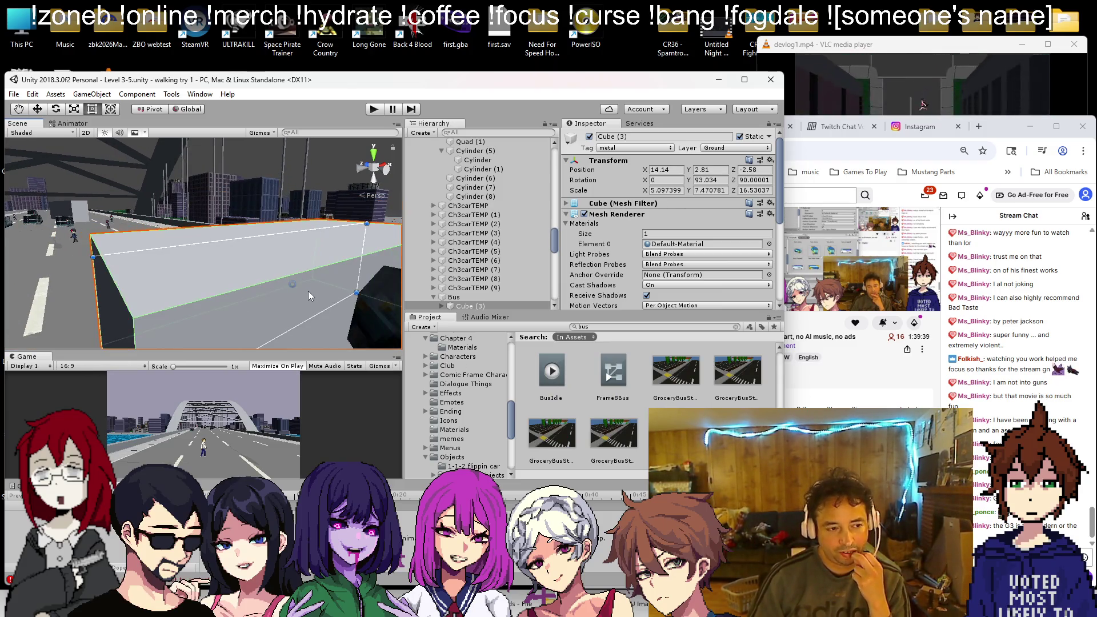
scroll(307, 289, down, 1)
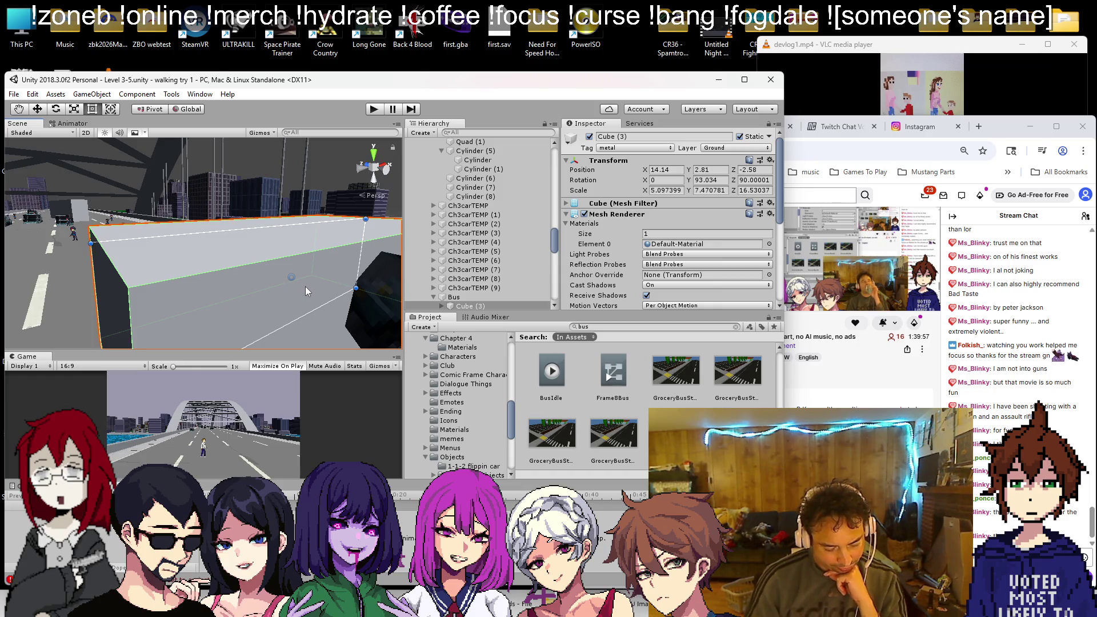
click(979, 127)
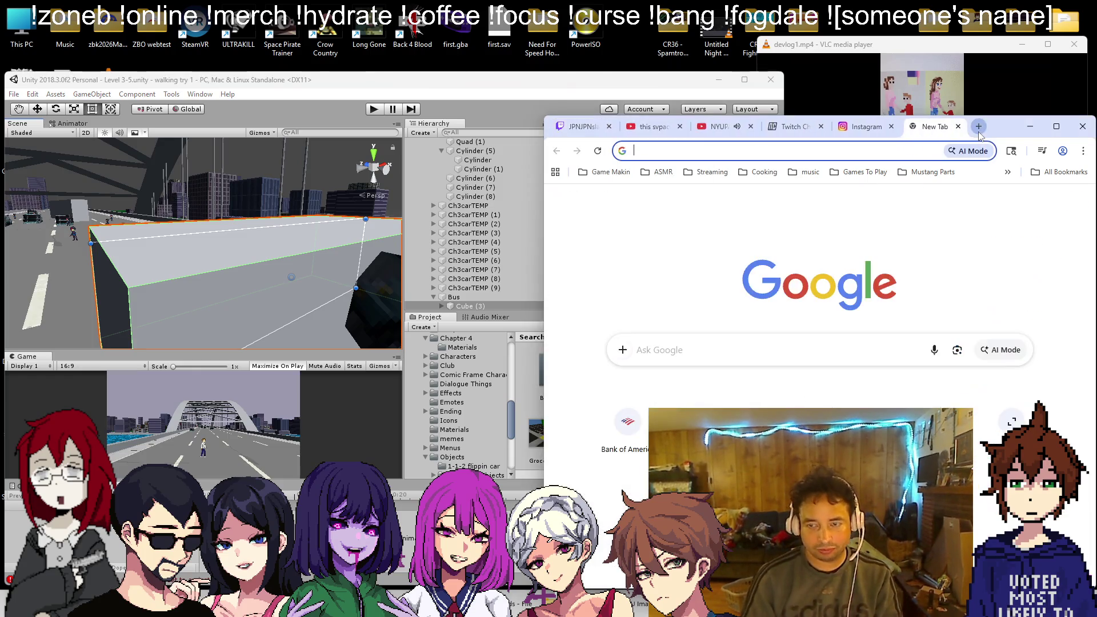
Step: Ask Google 'what is the modern version of the g3 rifle?' and read the results
text(what is the modern version of)
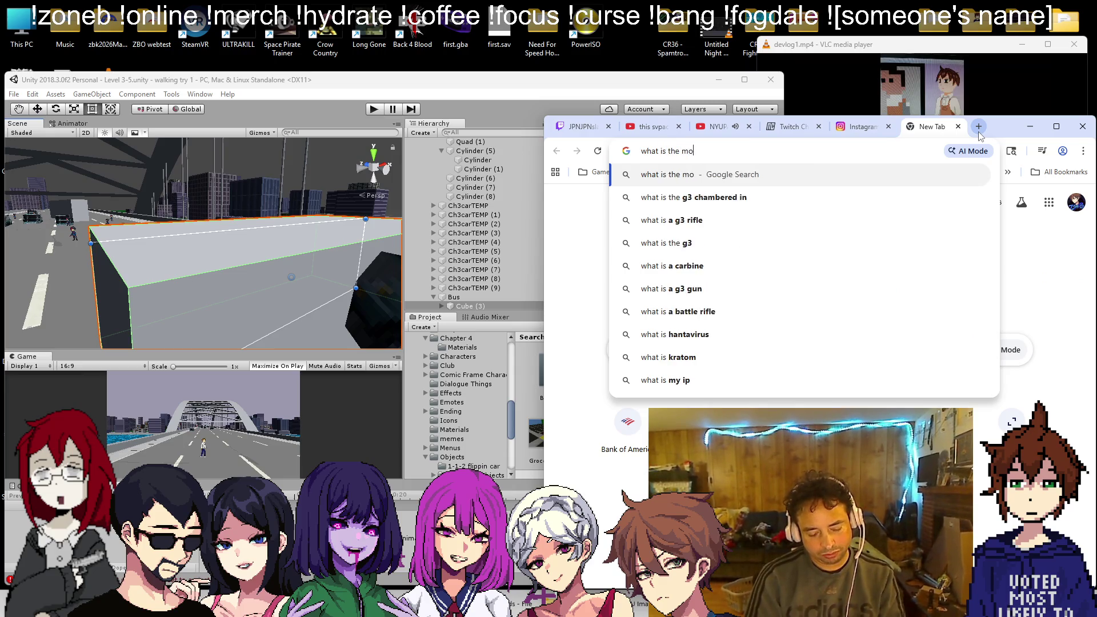
text( the g3 rifle?)
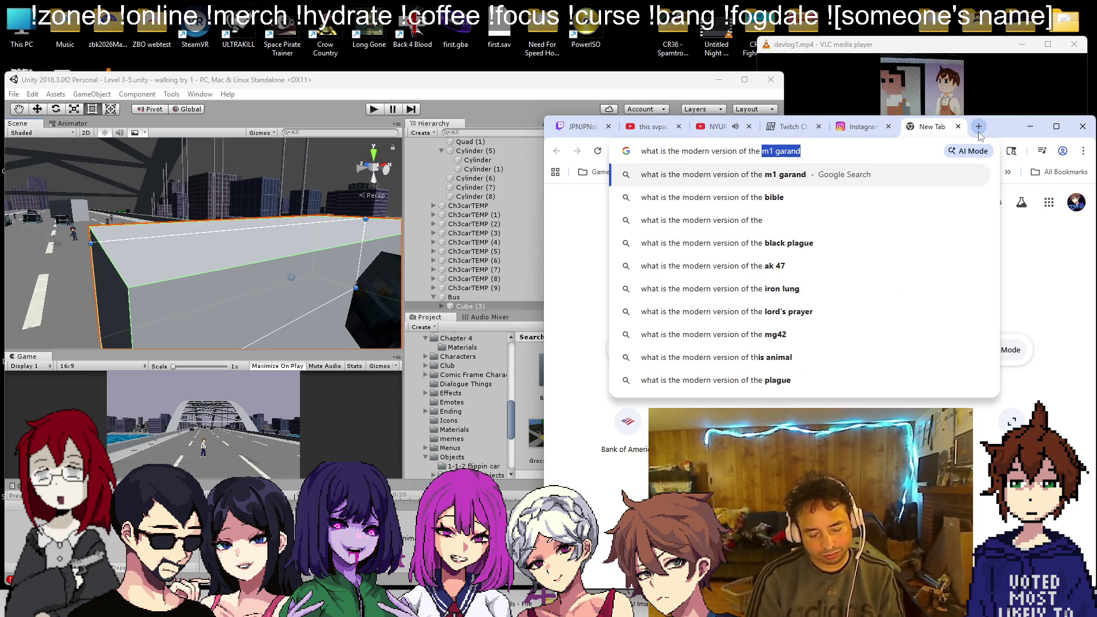
key(Return)
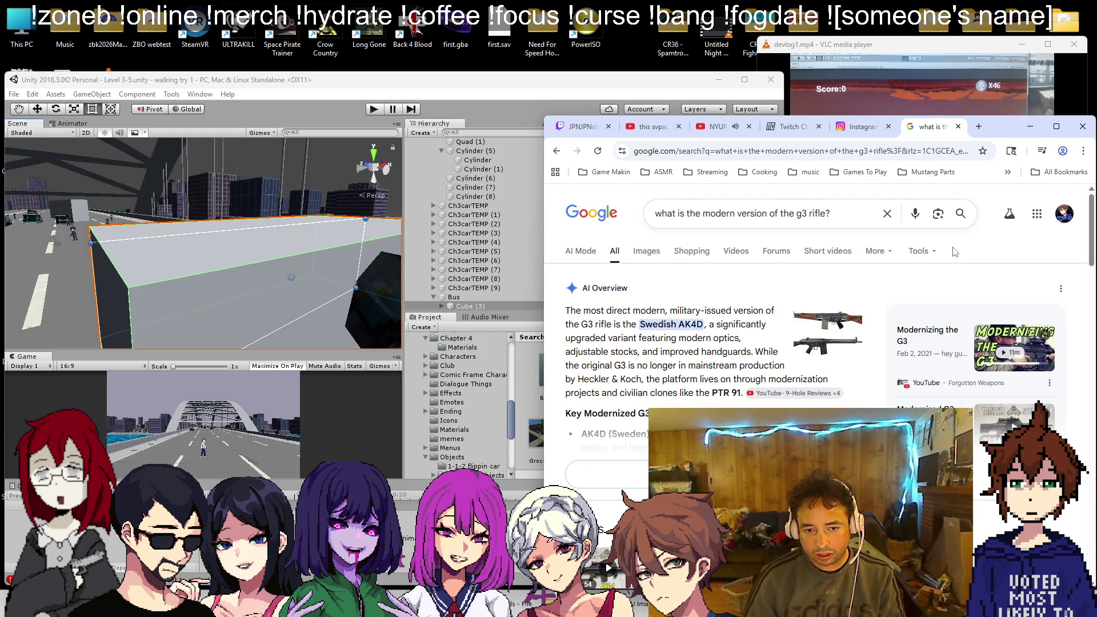
scroll(877, 298, down, 3)
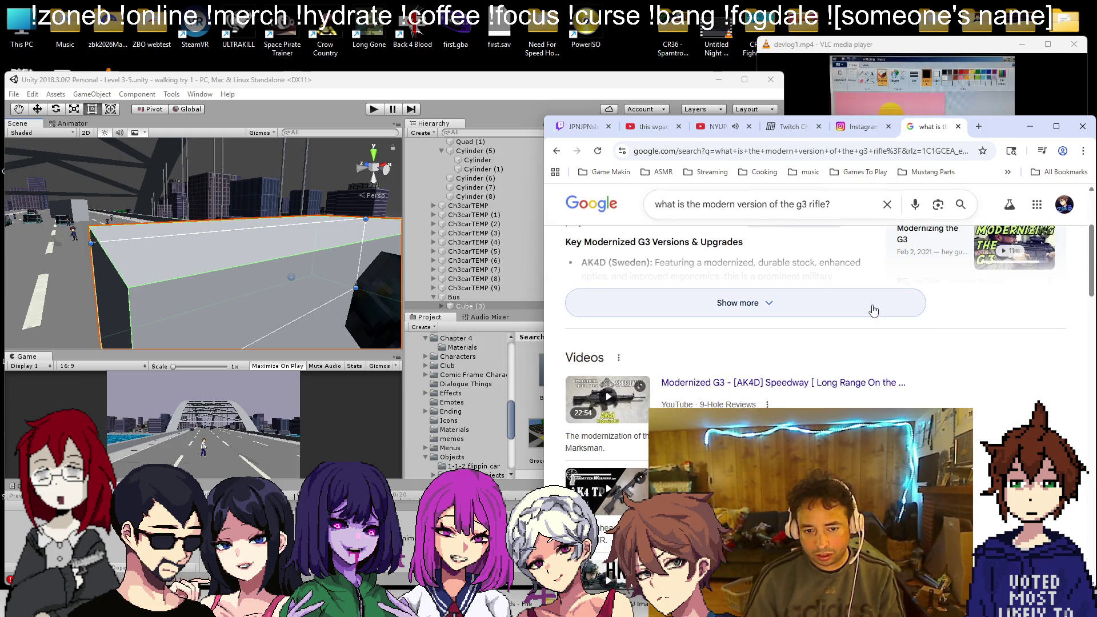
scroll(874, 309, down, 1)
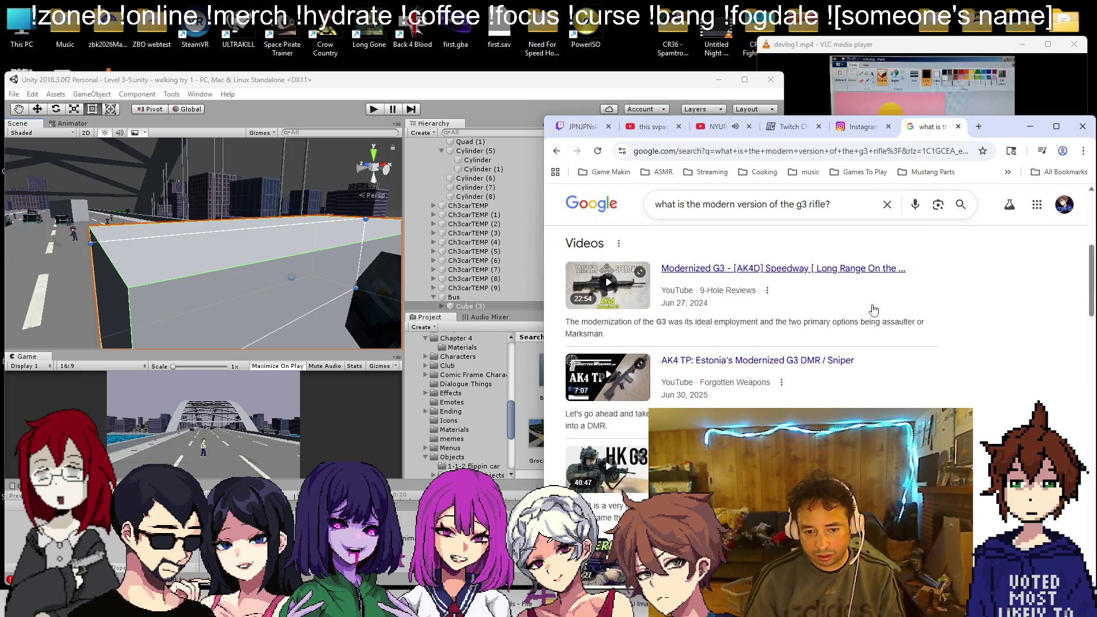
scroll(874, 308, down, 1)
scroll(877, 308, up, 5)
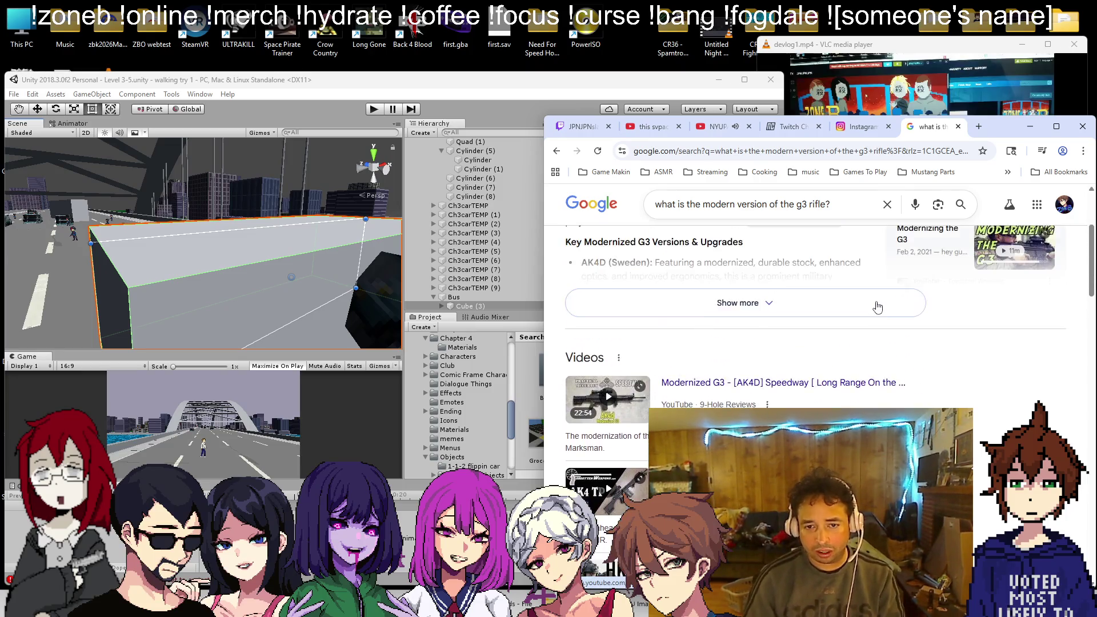
scroll(799, 241, down, 3)
scroll(799, 242, up, 3)
Step: Ask Google 'what did they replace the g3 rifle with?' and review the answer
triple_click(743, 212)
text(w)
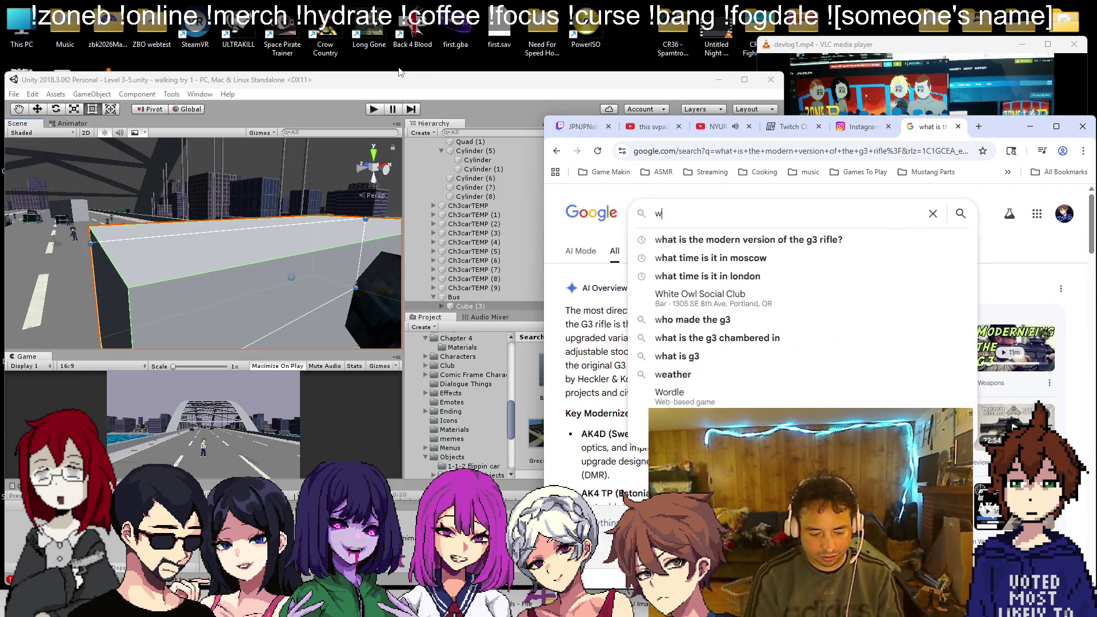
text(hat did they replace)
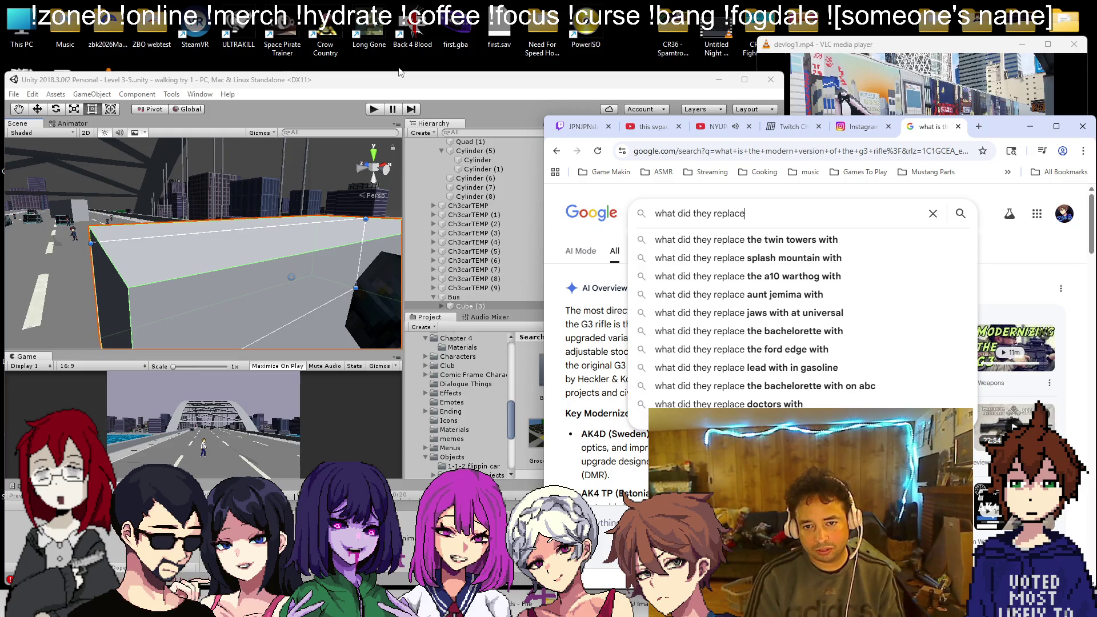
text( the g3 rifle with?)
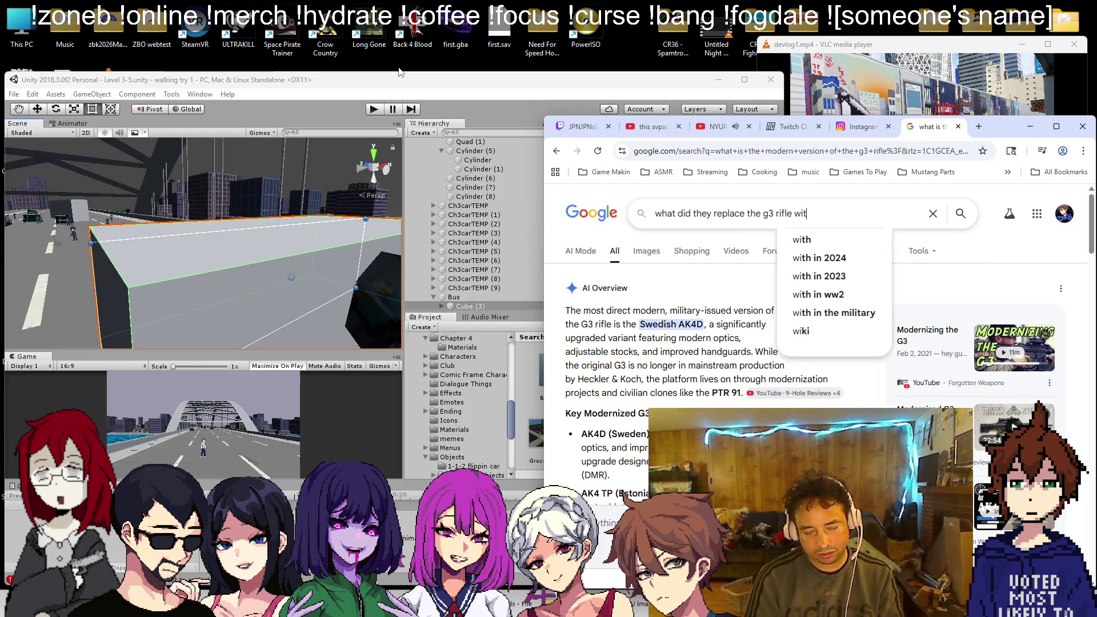
key(Return)
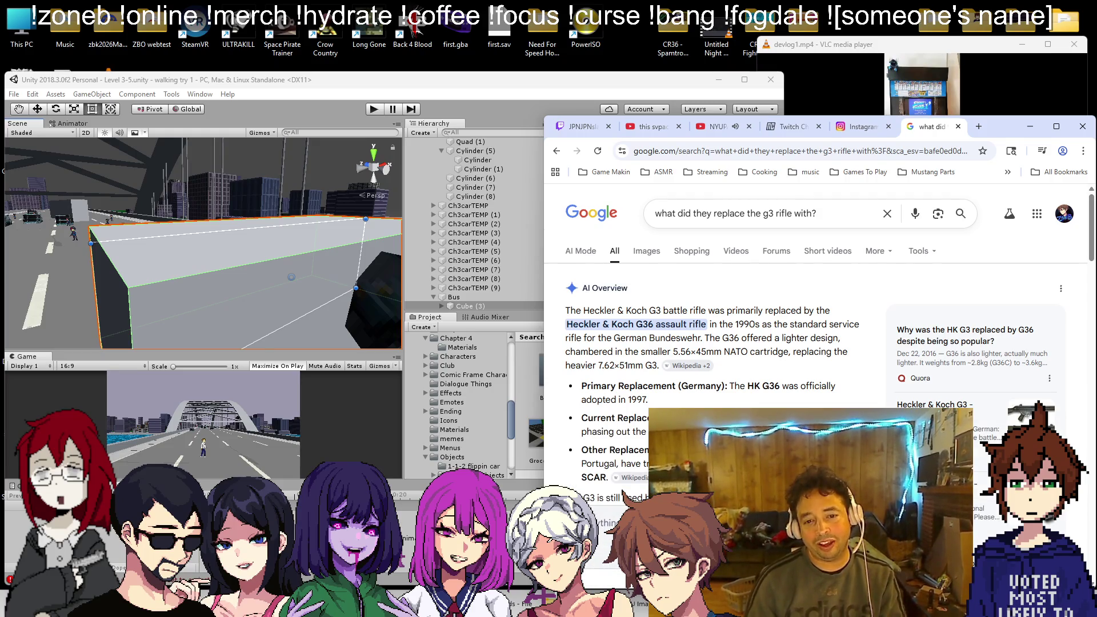
scroll(718, 256, down, 10)
scroll(717, 256, up, 10)
Step: Search 'g36', view its image results, then close the search tab
text(/g36)
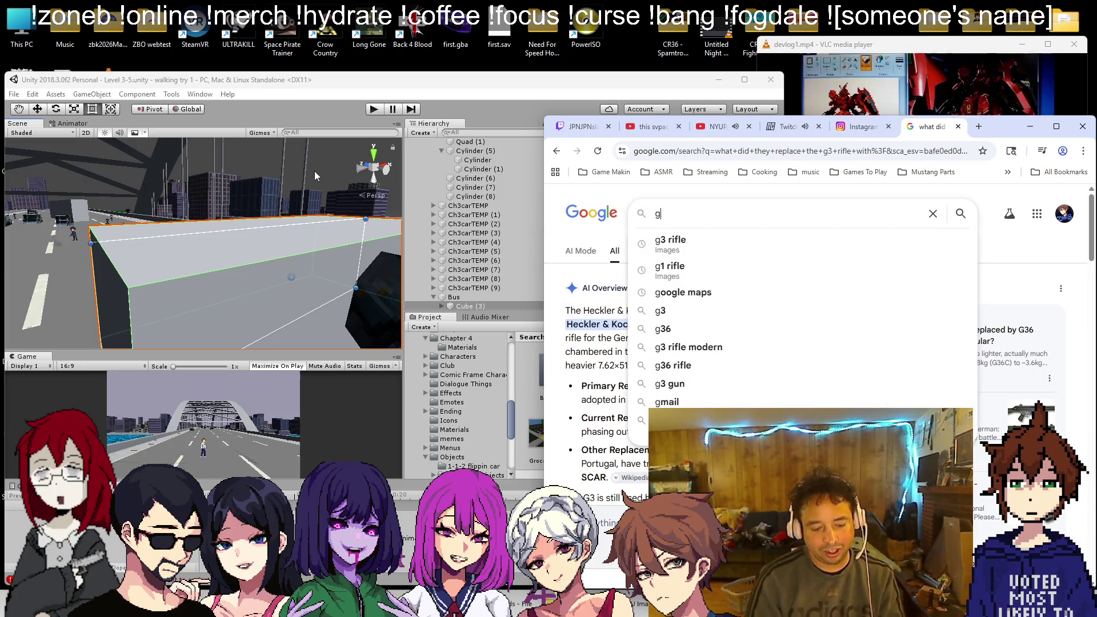
key(Return)
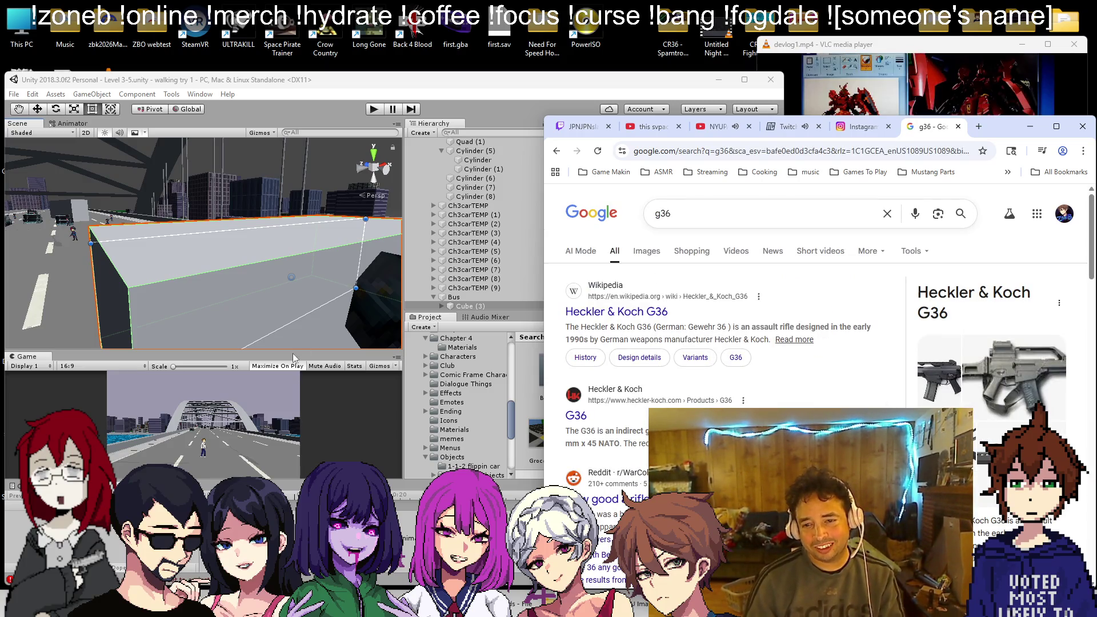
click(648, 252)
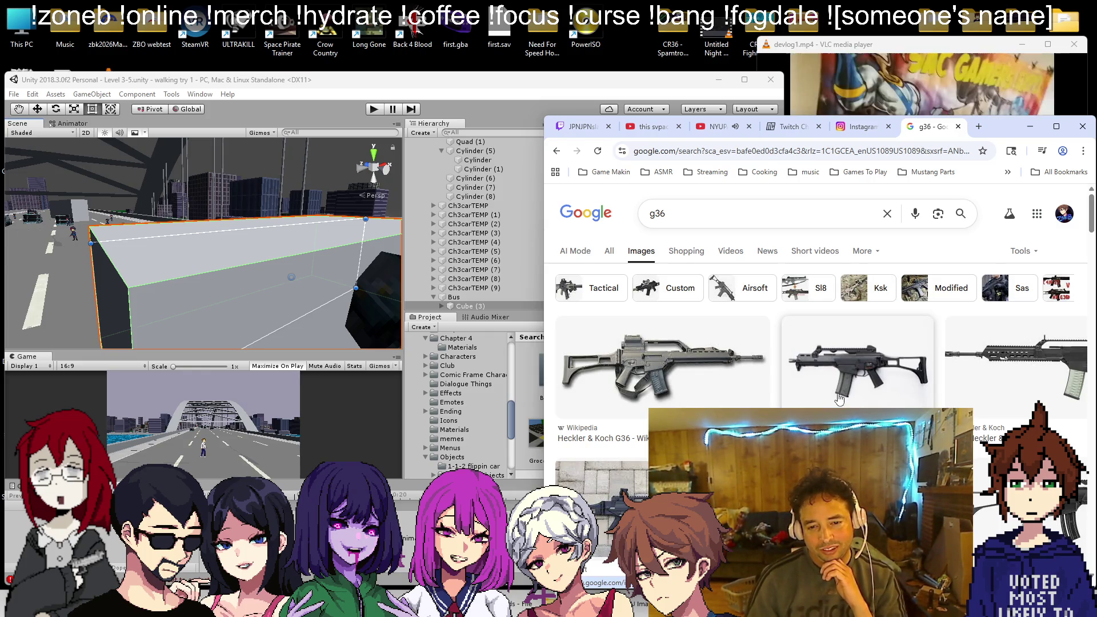
click(959, 127)
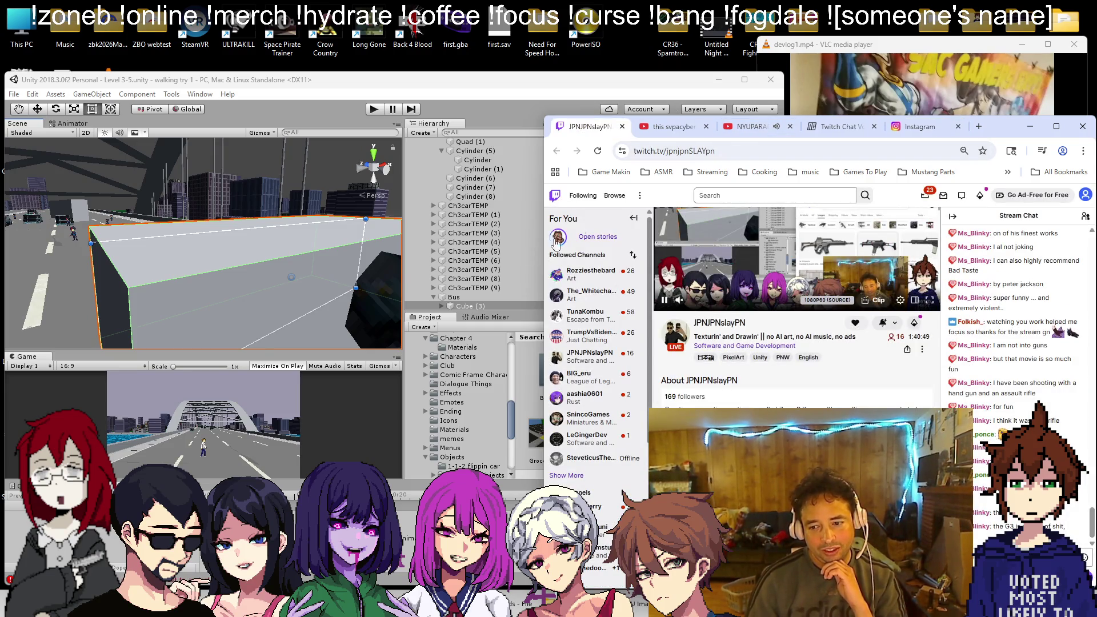
Step: Return to Unity, orbit around the grey bus cube and scroll through the Project panel's bus assets
click(319, 305)
scroll(320, 312, up, 3)
scroll(591, 417, up, 2)
scroll(593, 415, up, 3)
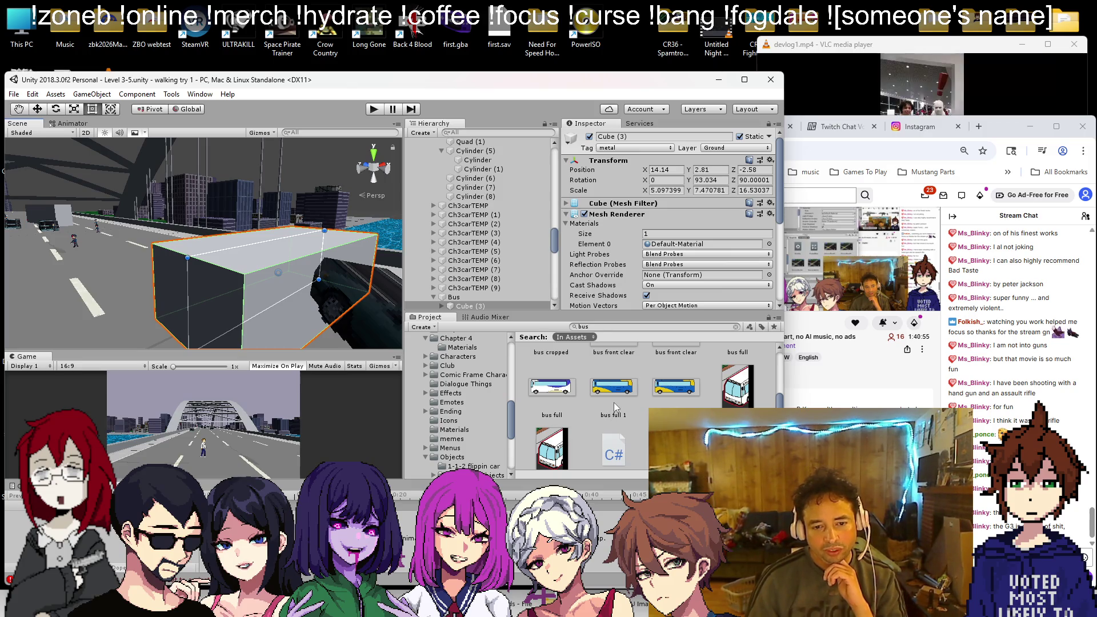
drag(342, 293, 280, 277)
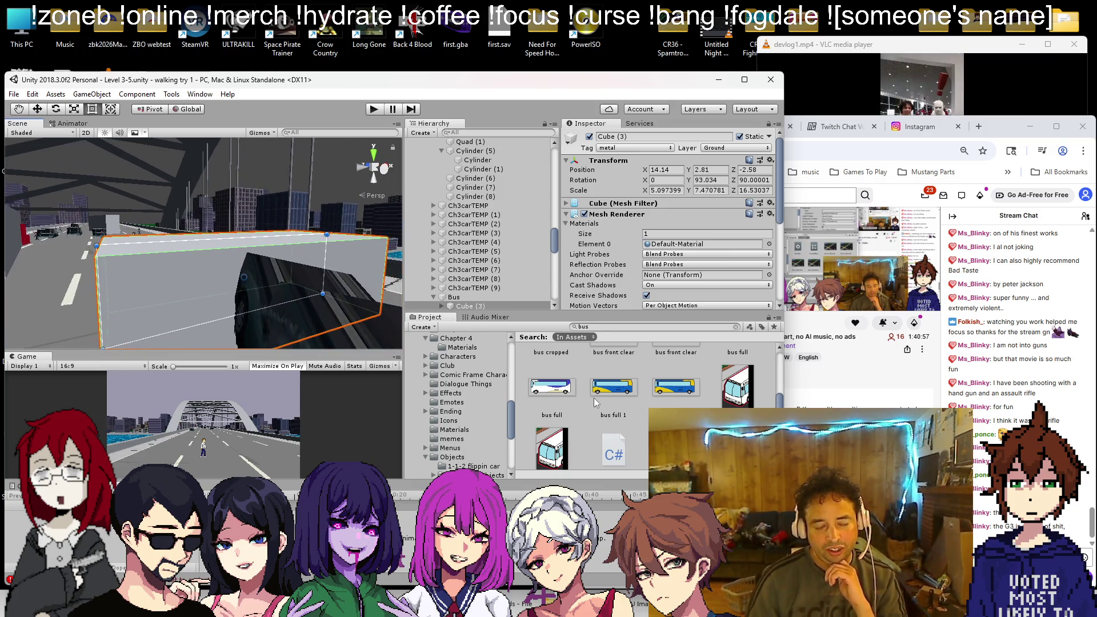
scroll(595, 407, up, 4)
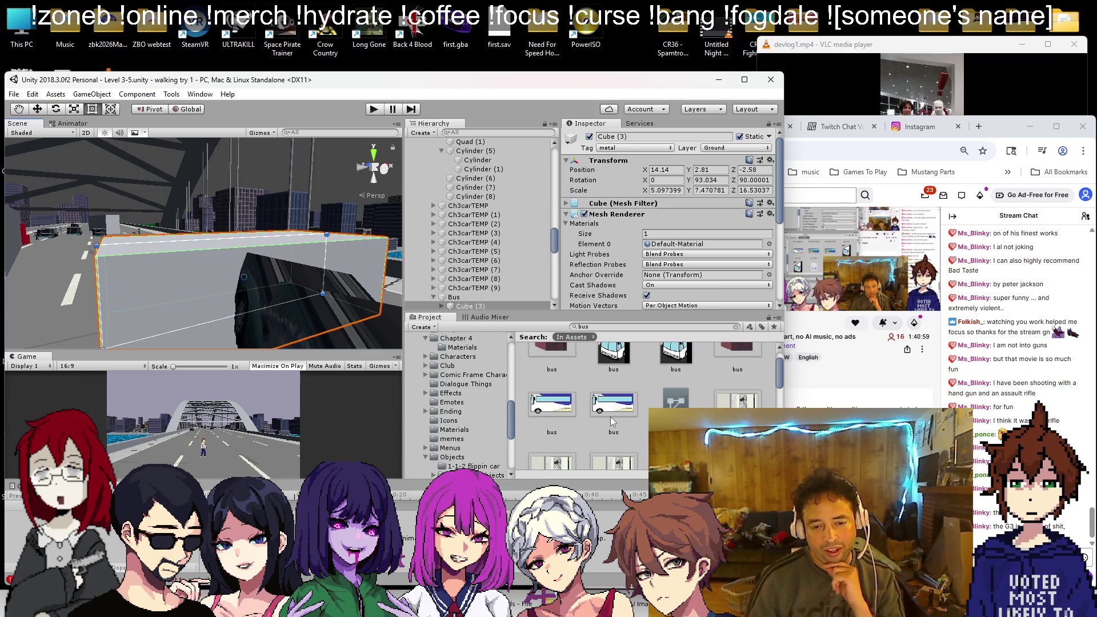
scroll(610, 421, up, 1)
scroll(614, 418, down, 3)
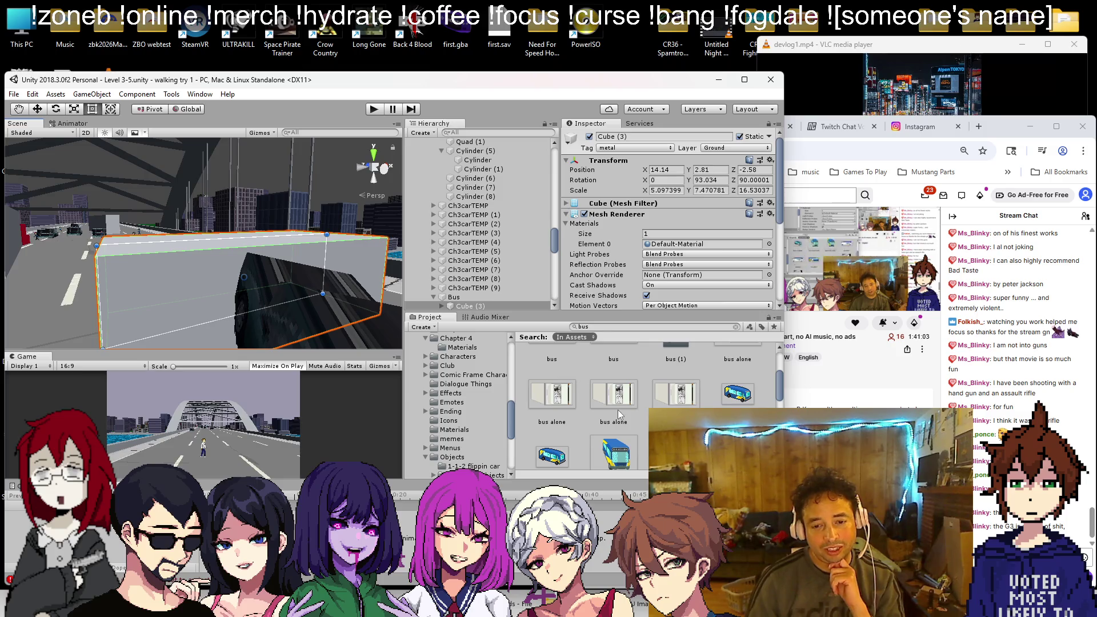
scroll(621, 415, down, 2)
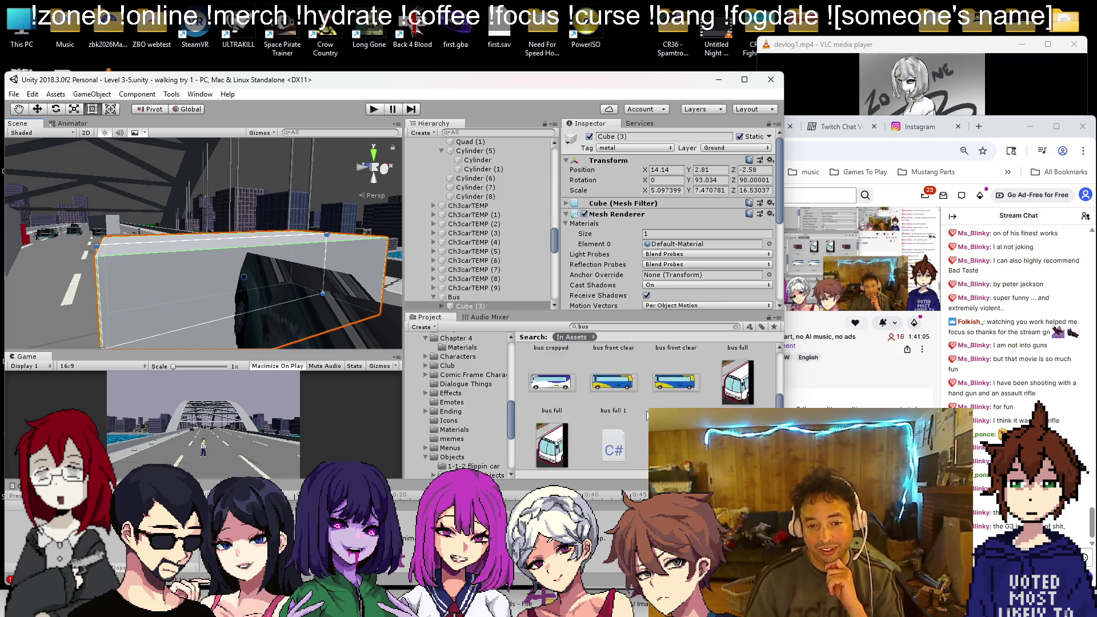
scroll(631, 414, down, 3)
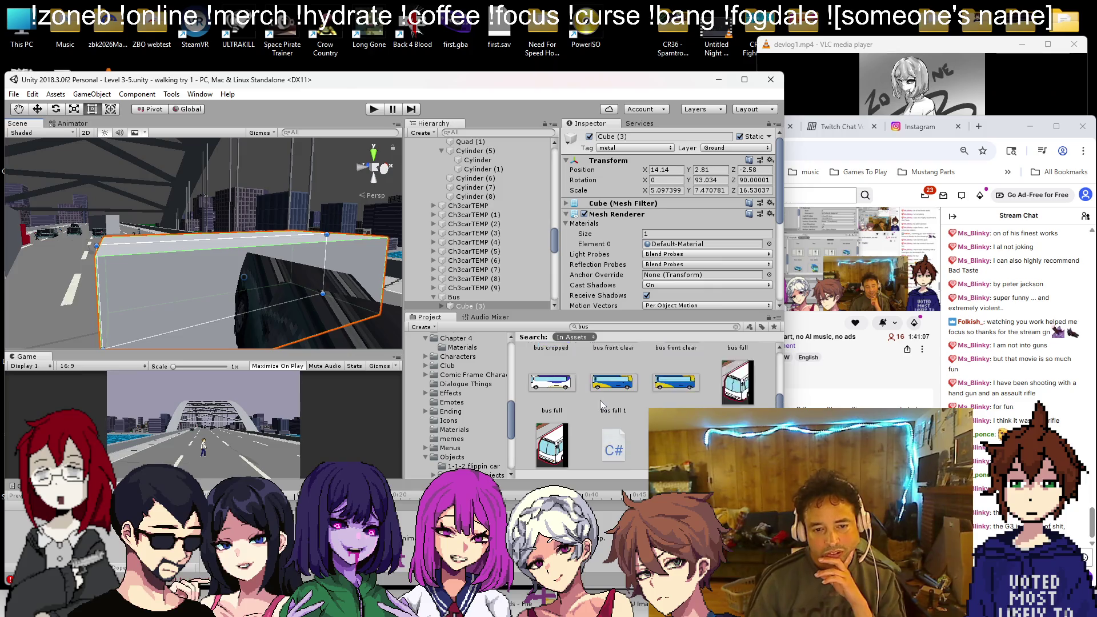
scroll(619, 413, up, 4)
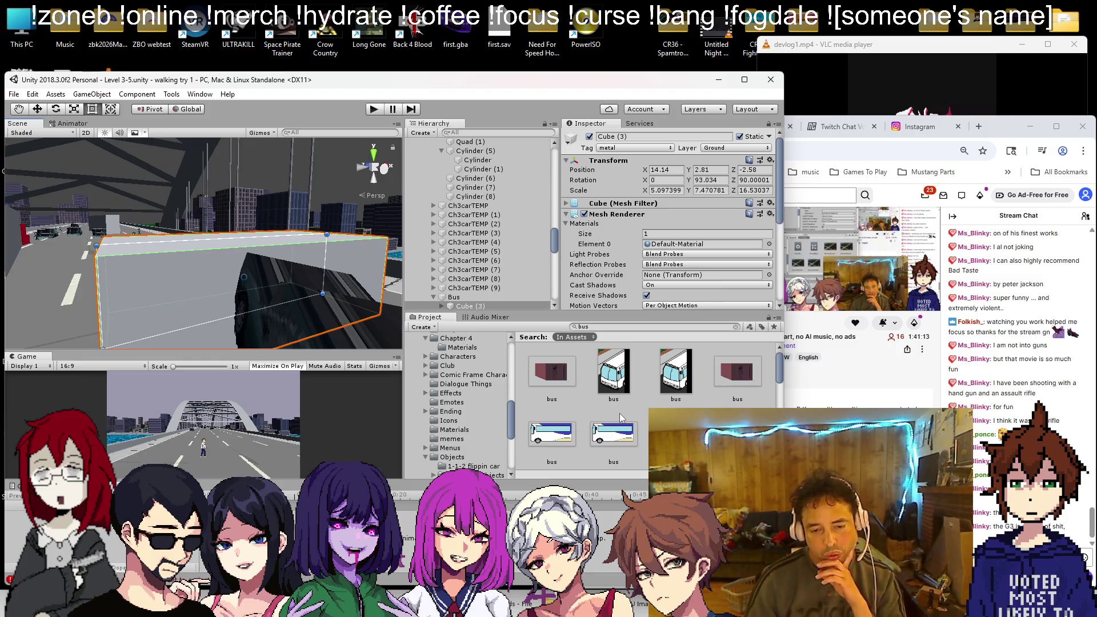
scroll(621, 414, down, 3)
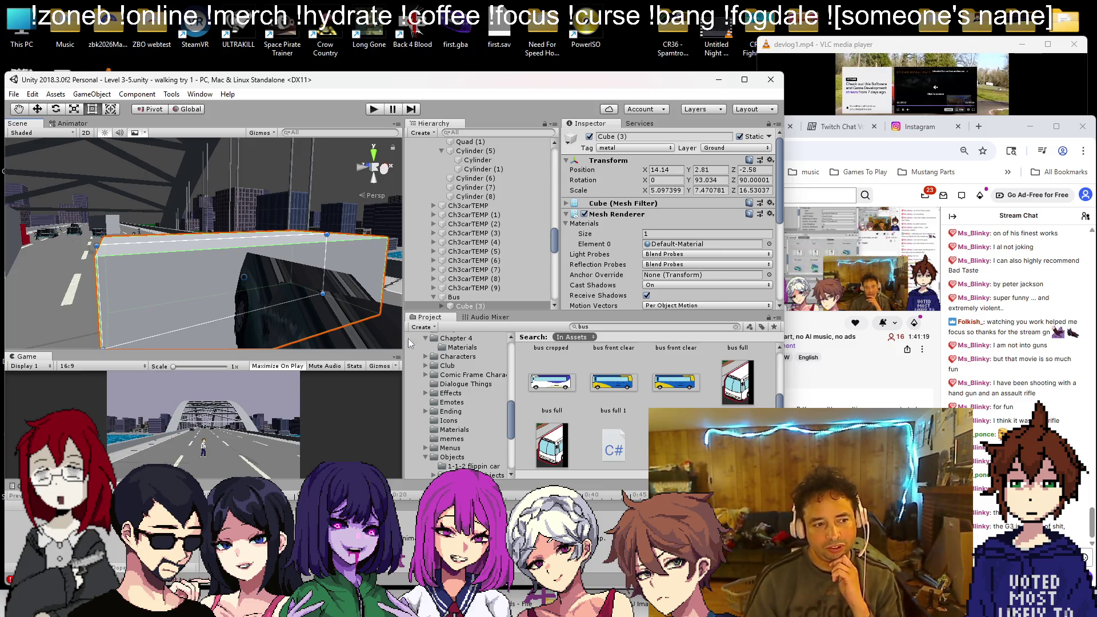
scroll(256, 299, up, 5)
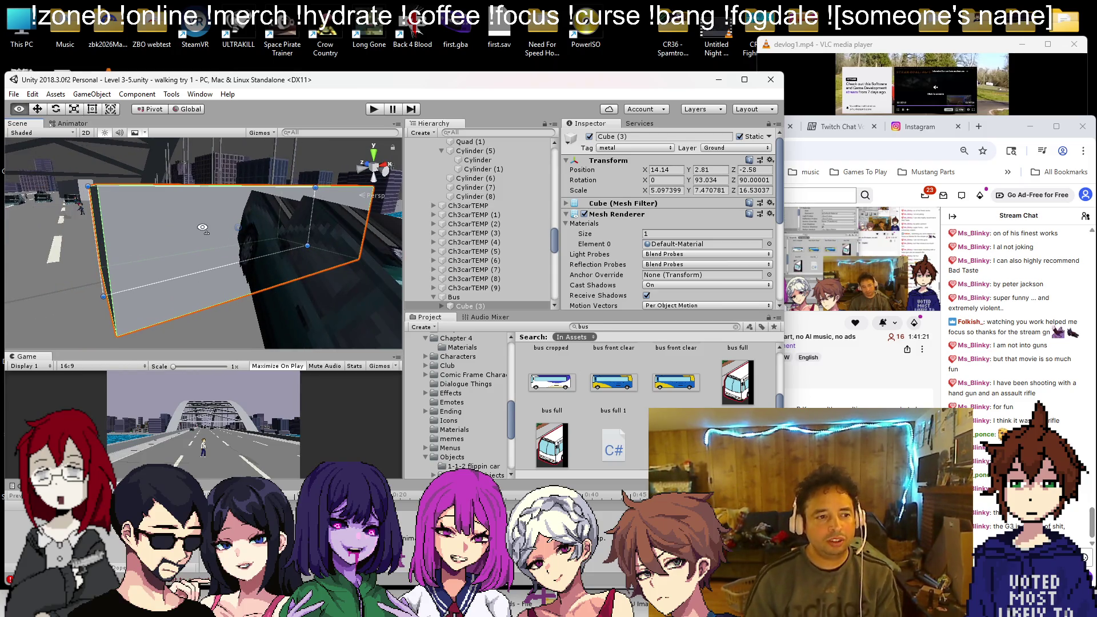
scroll(488, 301, down, 3)
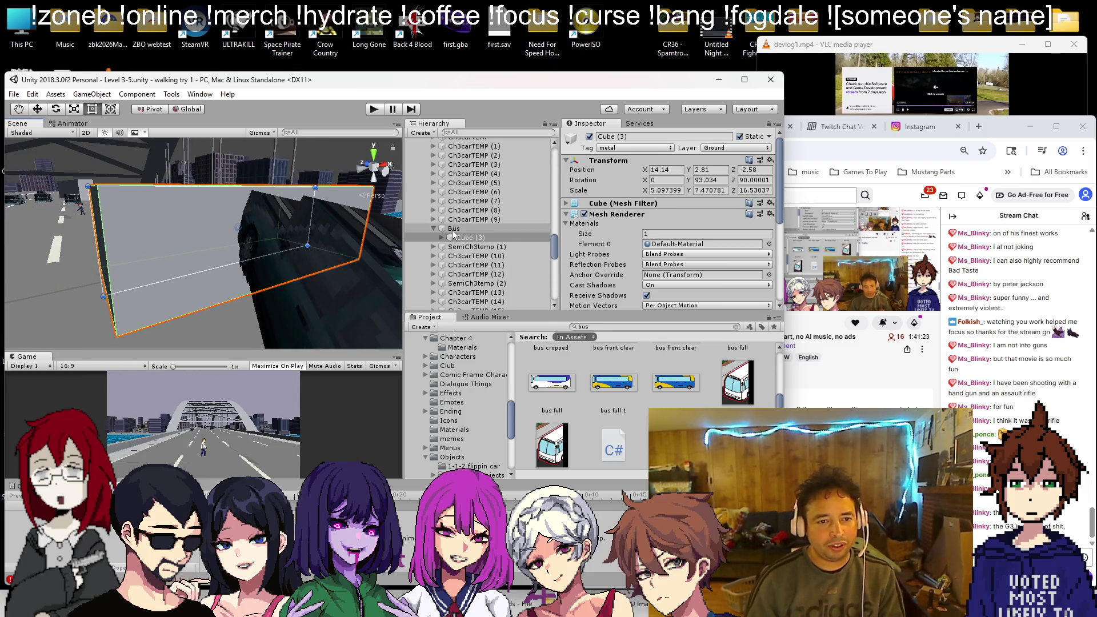
Step: Add a Quad under the Bus group and move it up and to the side
right_click(451, 230)
mouse_move(491, 329)
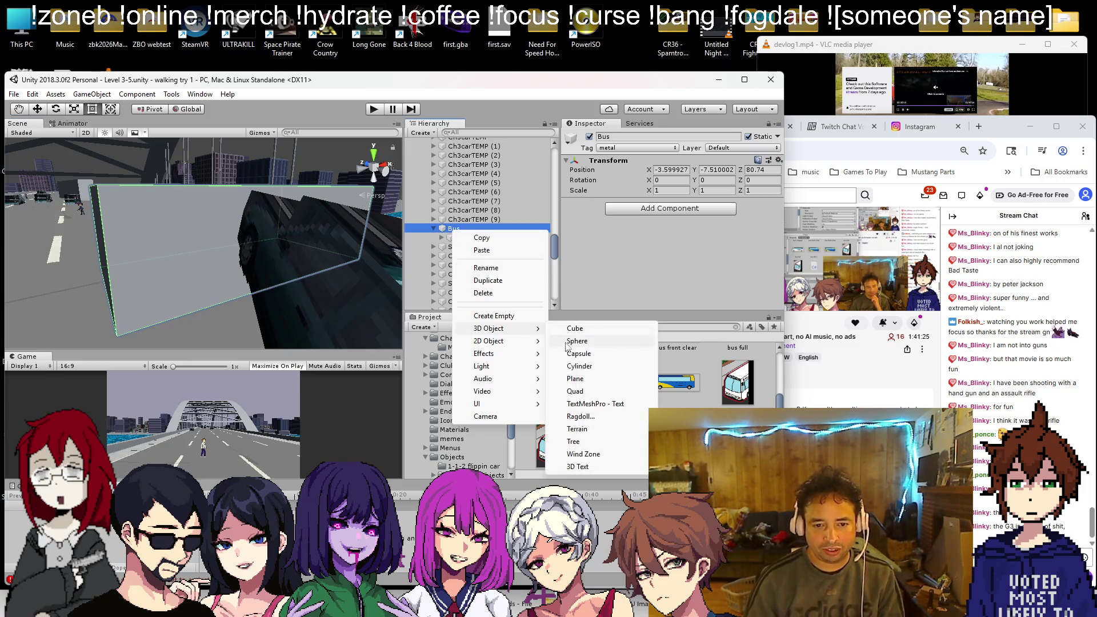
click(617, 390)
scroll(226, 229, down, 5)
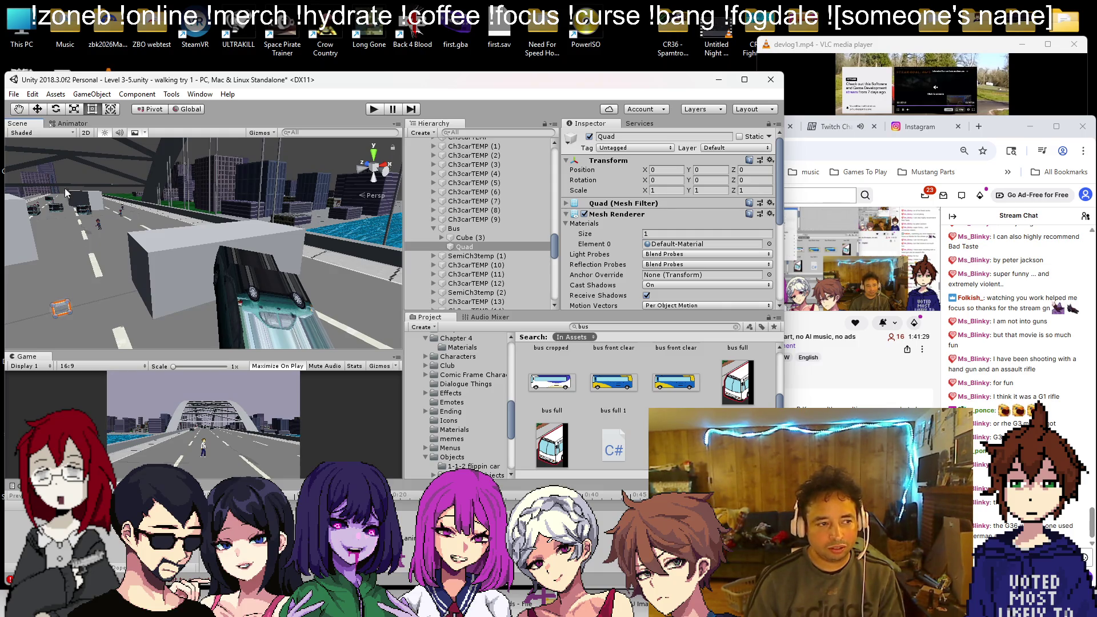
click(37, 109)
drag(56, 240, 121, 251)
Step: Delete the stray Quad from Bus and select the Cube (3) bus body
scroll(123, 251, up, 2)
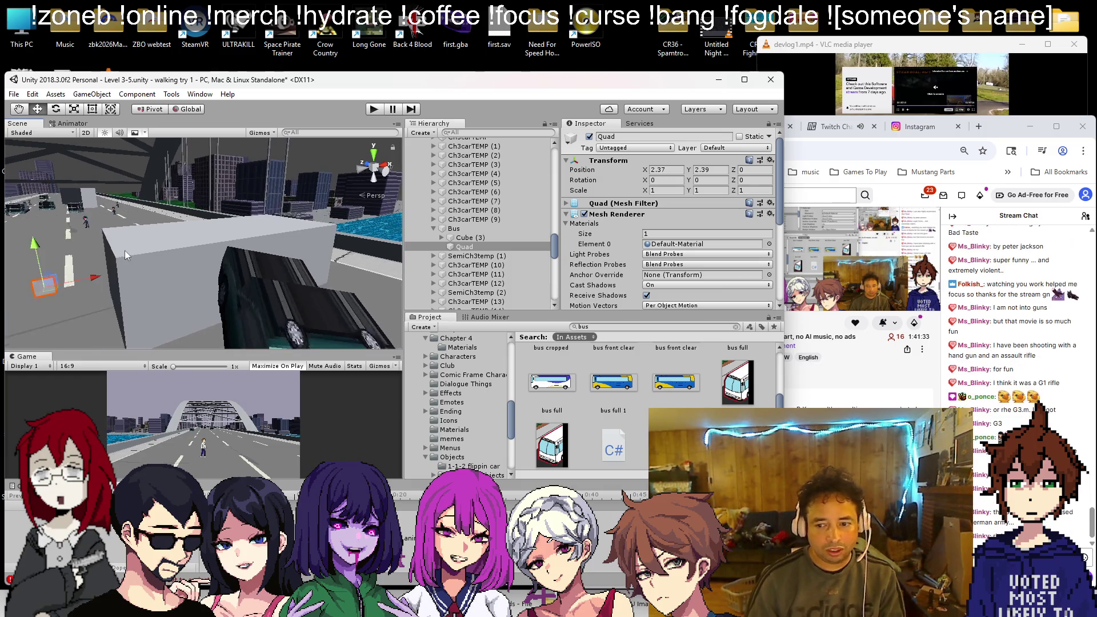
click(460, 246)
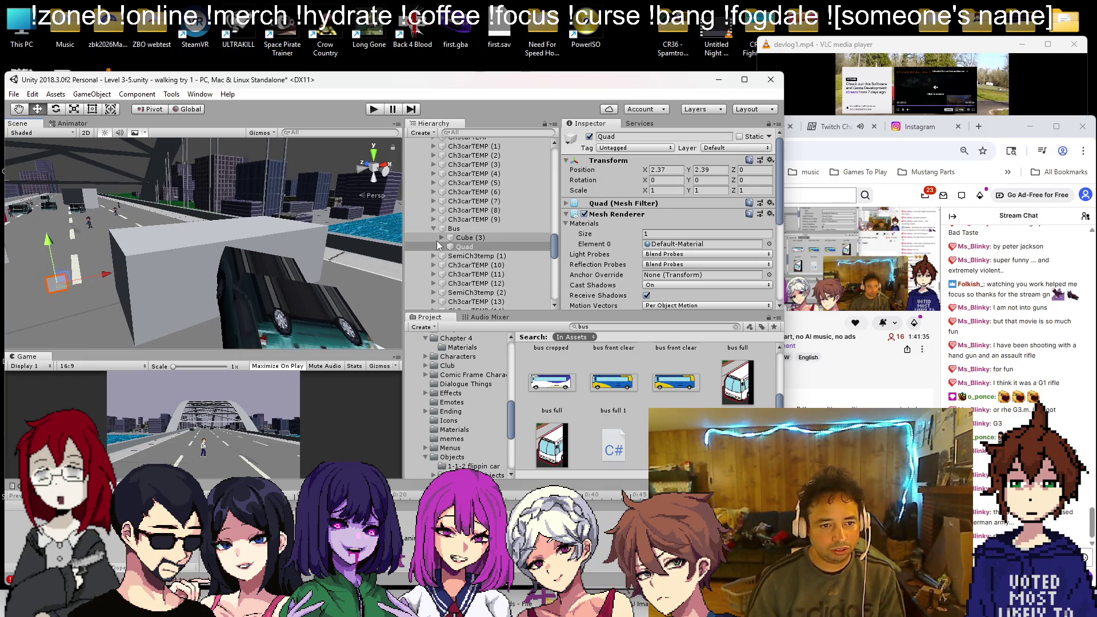
key(Delete)
click(466, 228)
drag(392, 265, 256, 301)
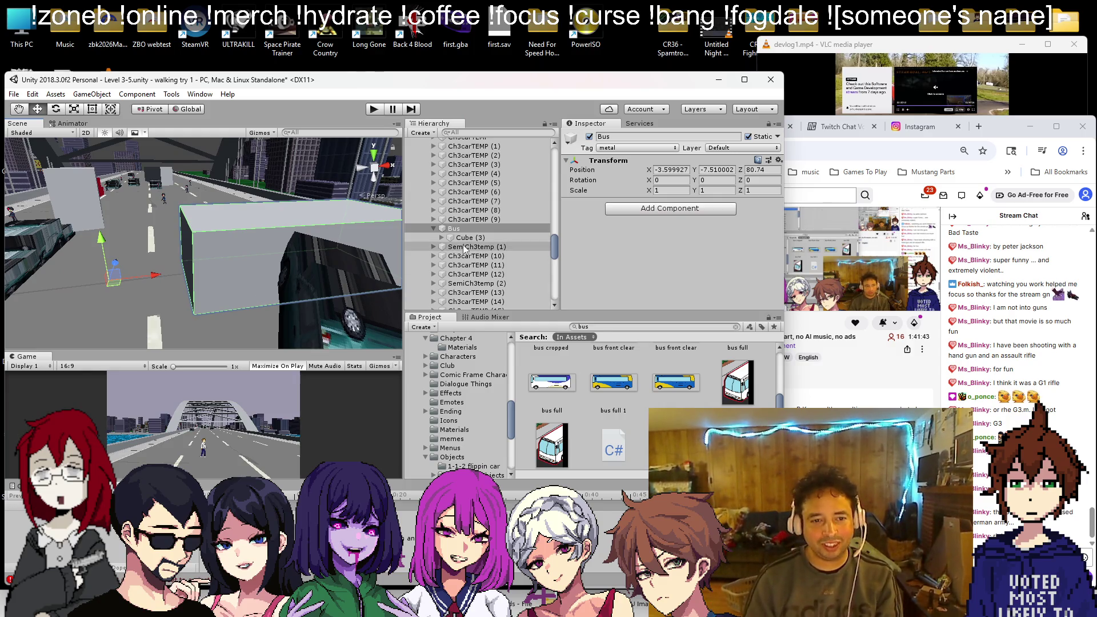
click(480, 238)
right_click(479, 239)
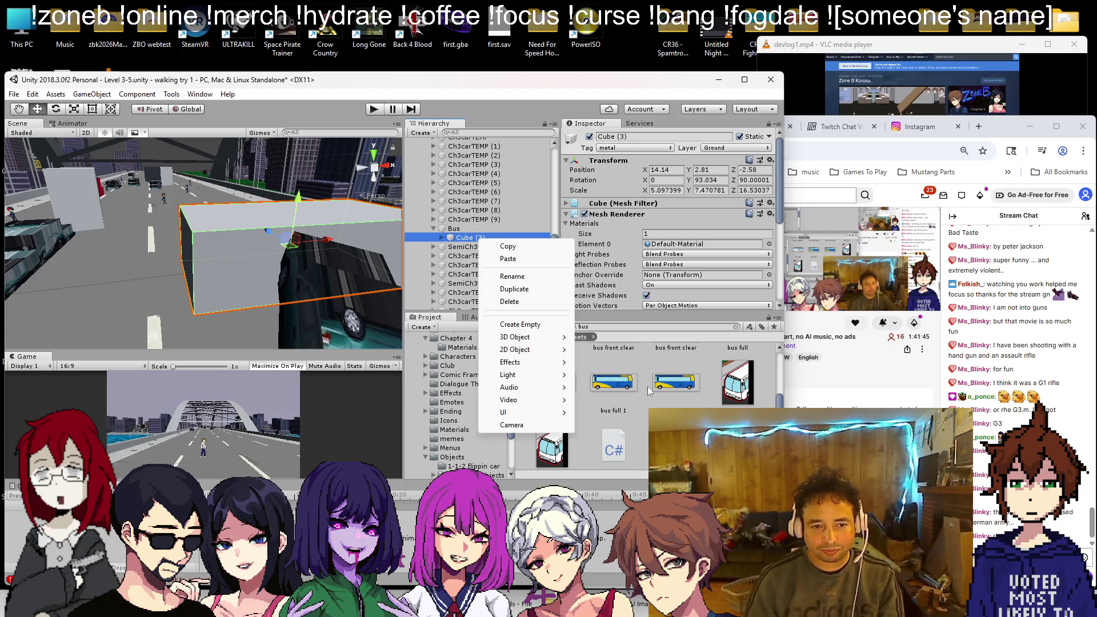
Step: Add a Quad under Cube (3), move it toward the box side and tilt it to -90
mouse_move(520, 337)
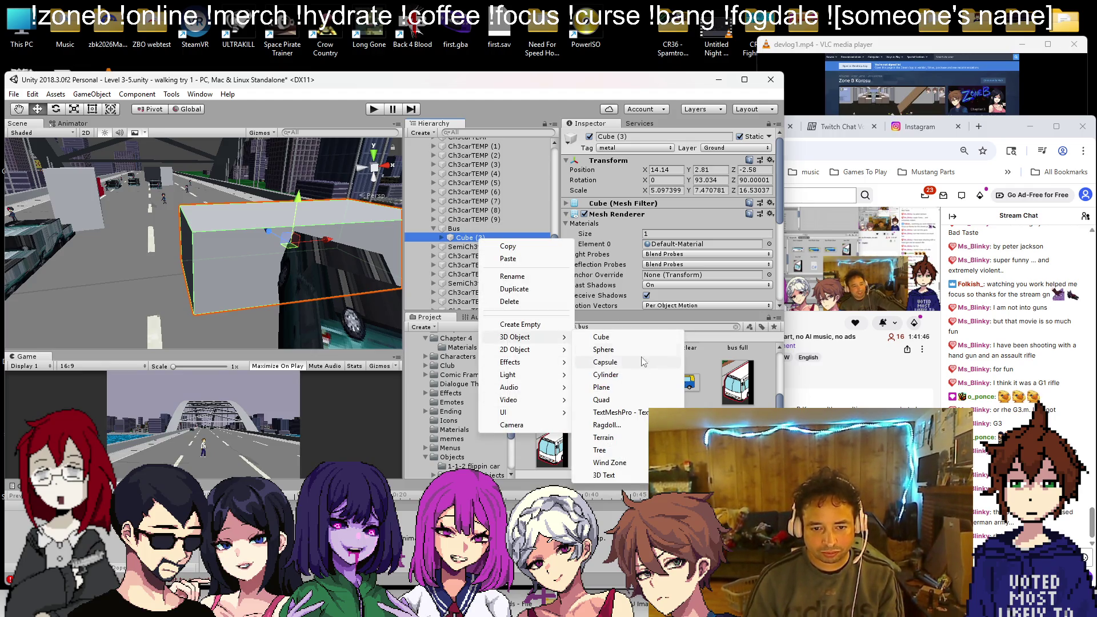
click(605, 399)
drag(322, 243, 208, 257)
key(e)
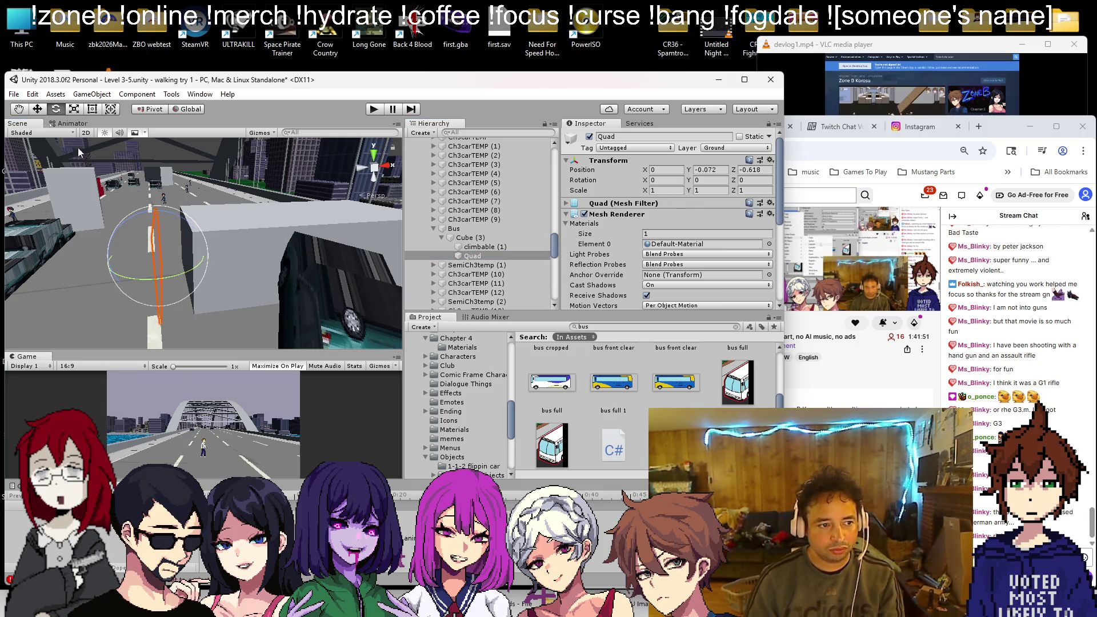
drag(138, 283, 280, 260)
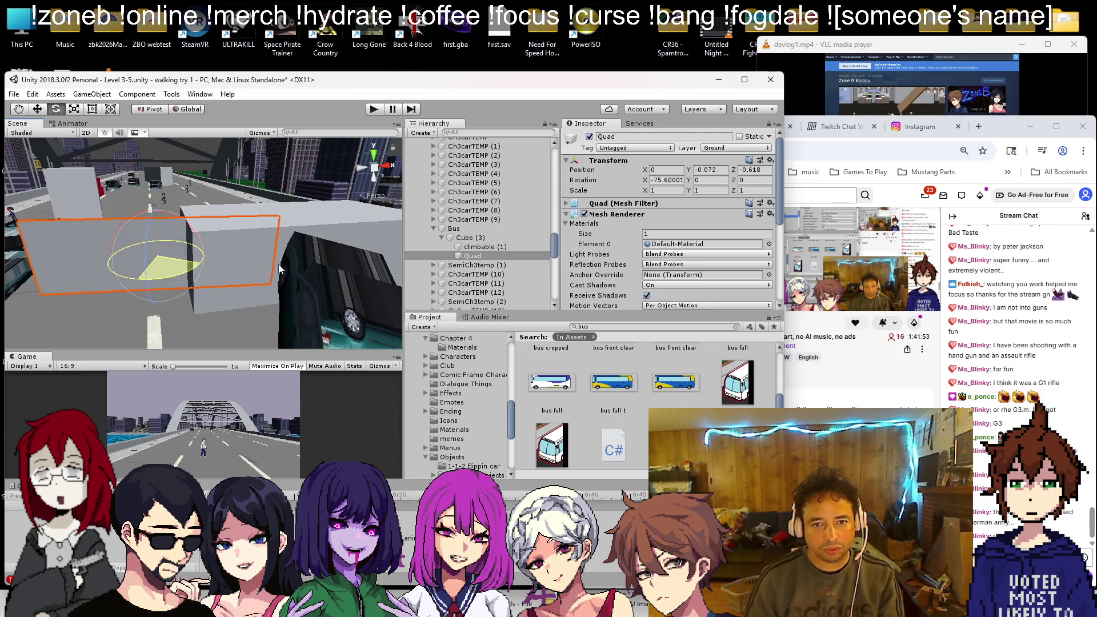
text(-90)
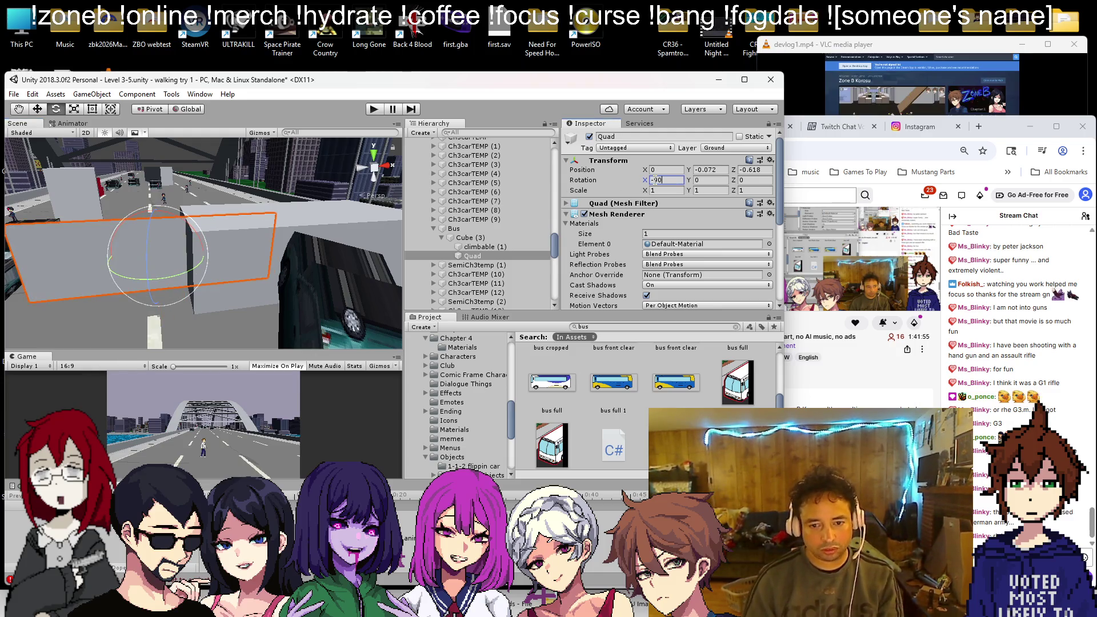
Step: Apply the bus full 1 material to the Quad and set its Rendering Mode to Cutout
mouse_move(620, 384)
mouse_down()
mouse_move(131, 257)
mouse_move(137, 246)
mouse_move(620, 372)
mouse_move(117, 252)
mouse_move(64, 254)
mouse_up()
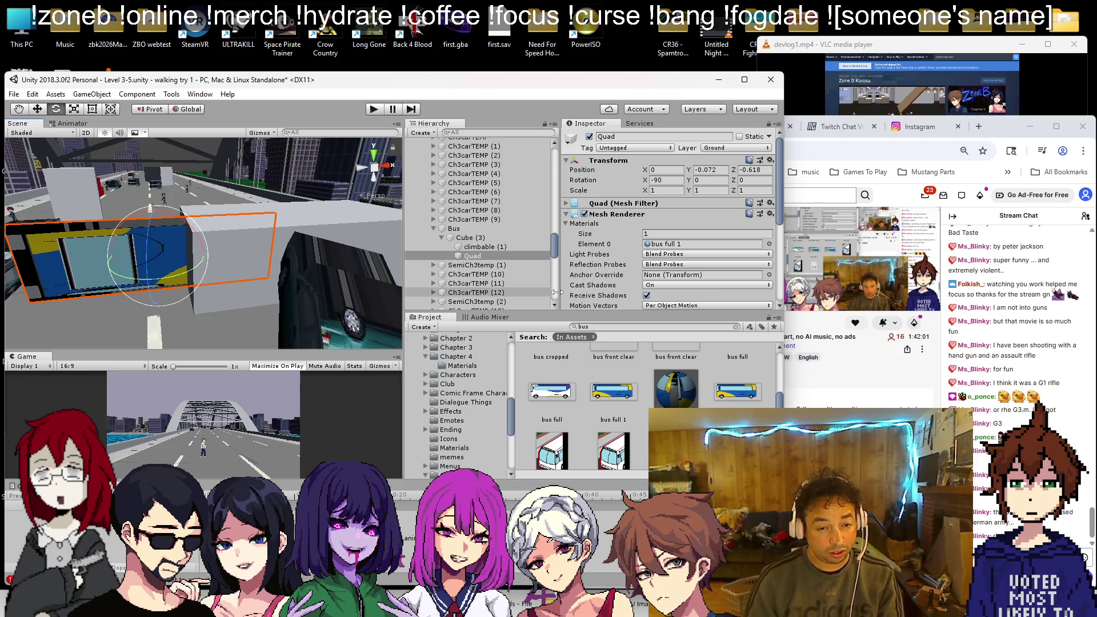
scroll(611, 273, down, 5)
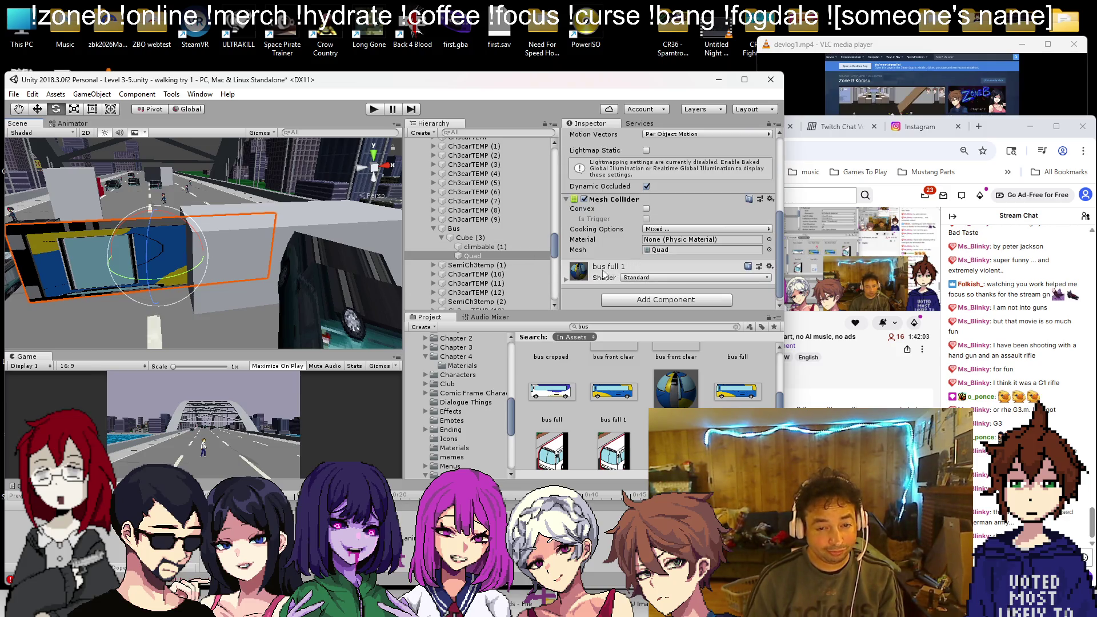
click(567, 280)
click(671, 292)
click(666, 315)
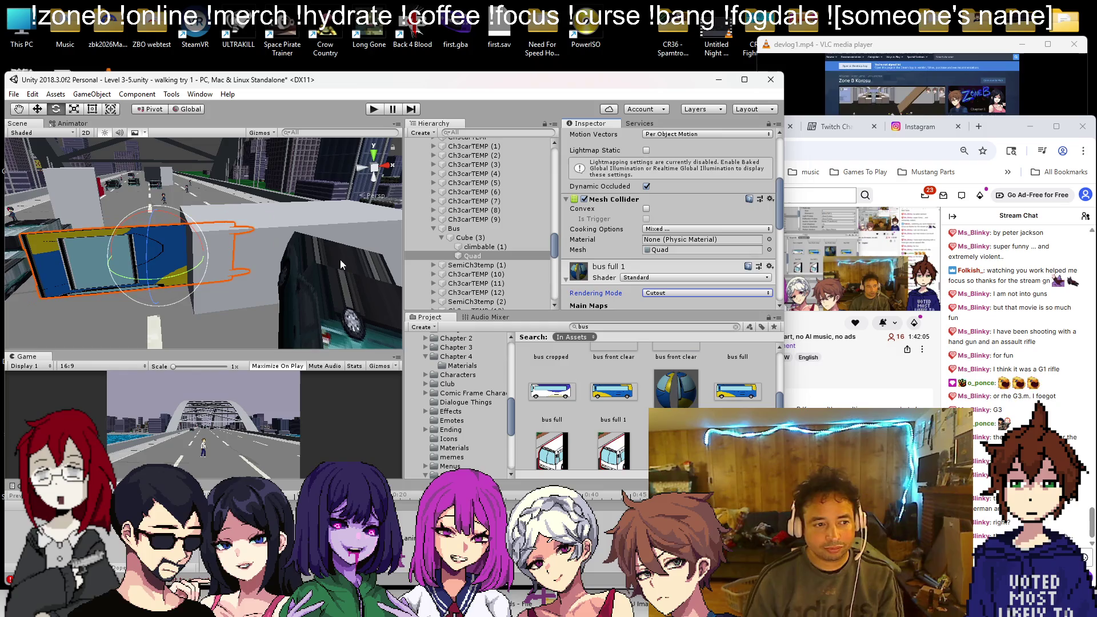
scroll(245, 248, up, 3)
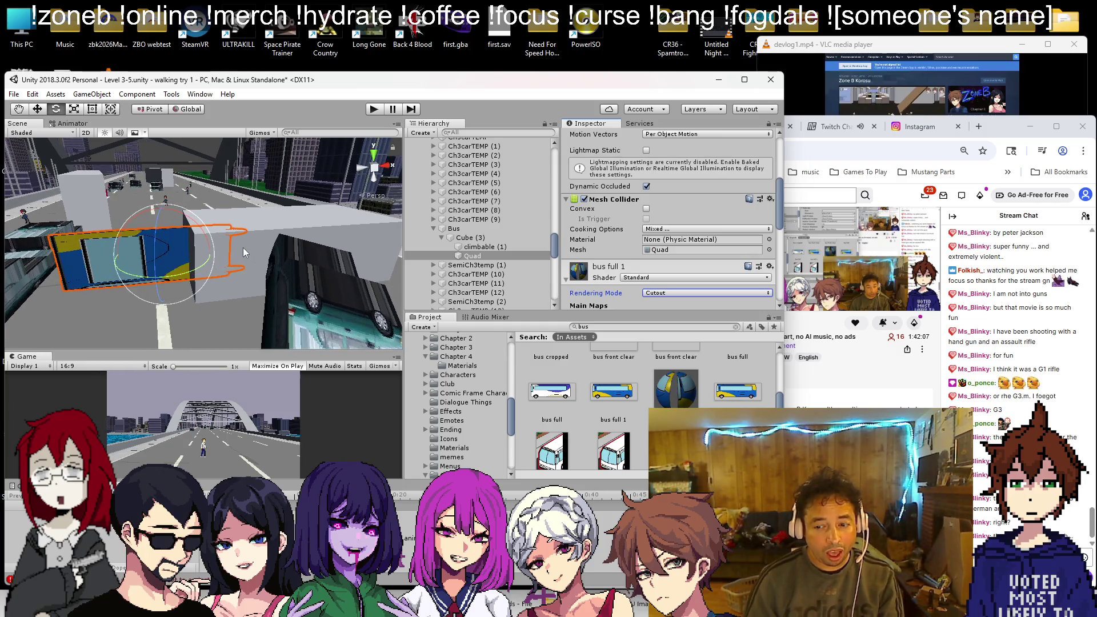
scroll(245, 252, down, 2)
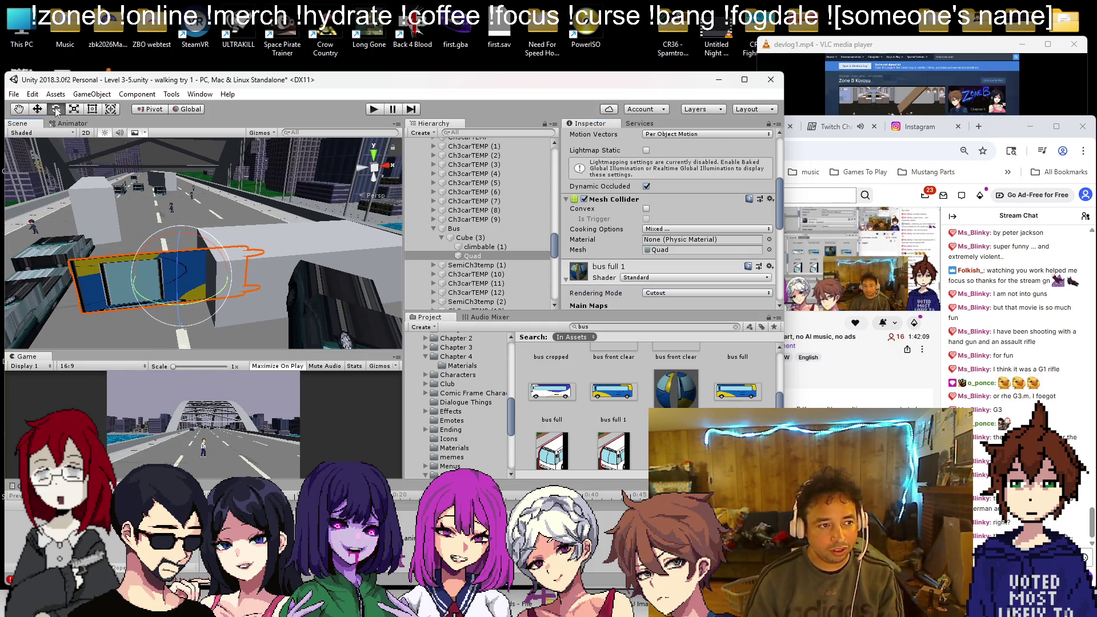
Step: Turn the trial bus panel side-on, then delete it and reselect Cube (3)
mouse_move(183, 255)
mouse_down()
mouse_move(343, 251)
mouse_move(297, 257)
mouse_move(309, 251)
mouse_up()
scroll(617, 241, up, 5)
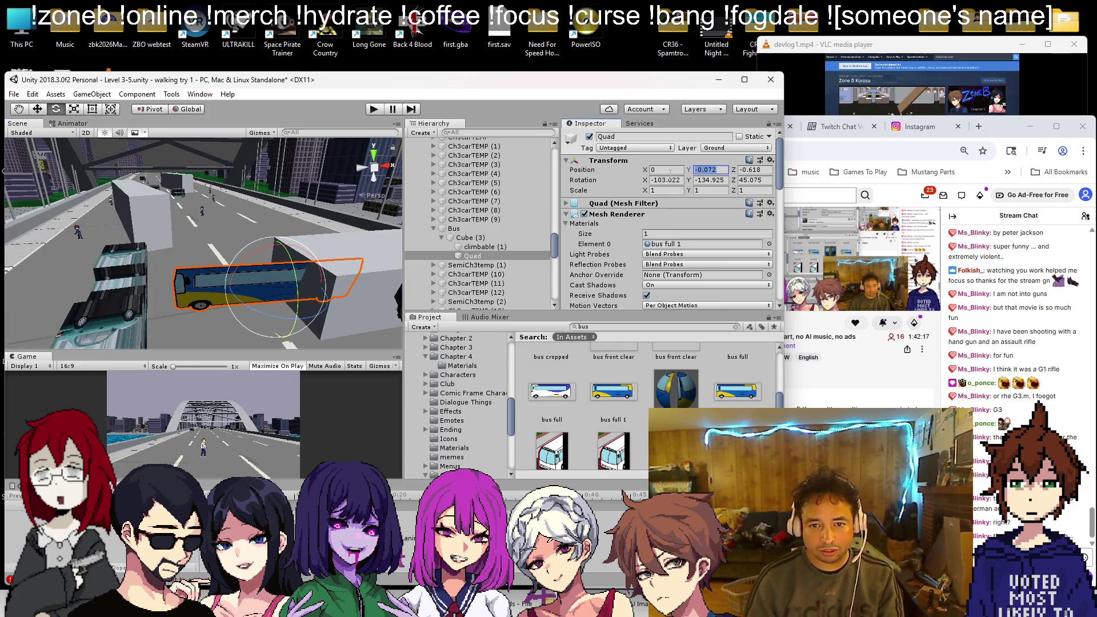
text(0)
key(Tab)
key(Tab)
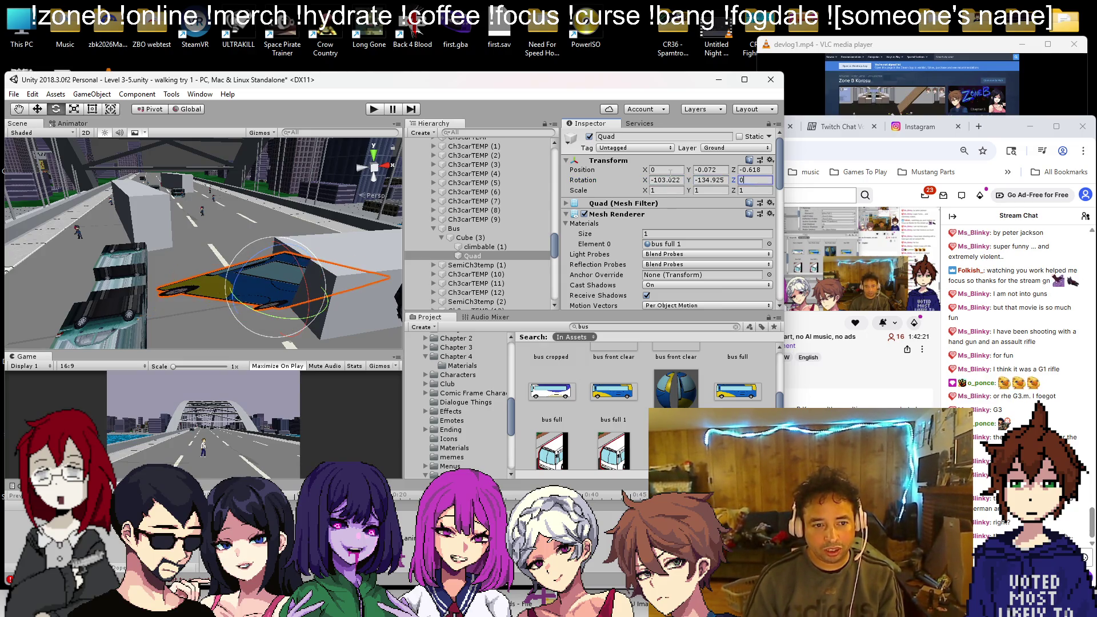
text(45.075)
double_click(472, 256)
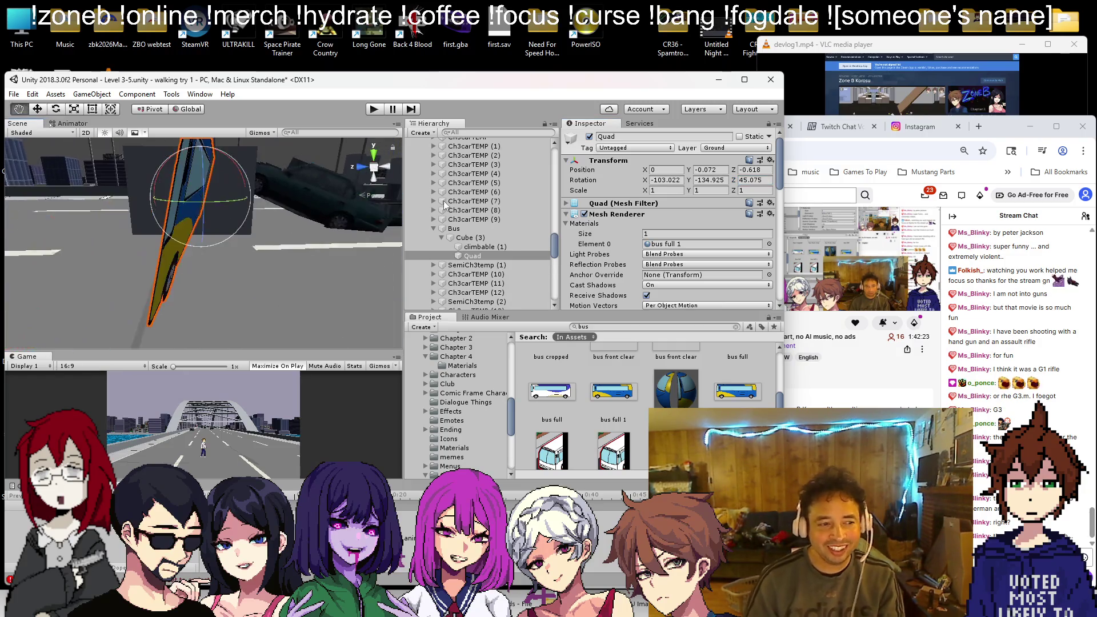
mouse_move(233, 224)
mouse_down()
mouse_move(224, 255)
mouse_move(231, 216)
mouse_move(248, 208)
mouse_move(140, 255)
mouse_move(209, 247)
mouse_up()
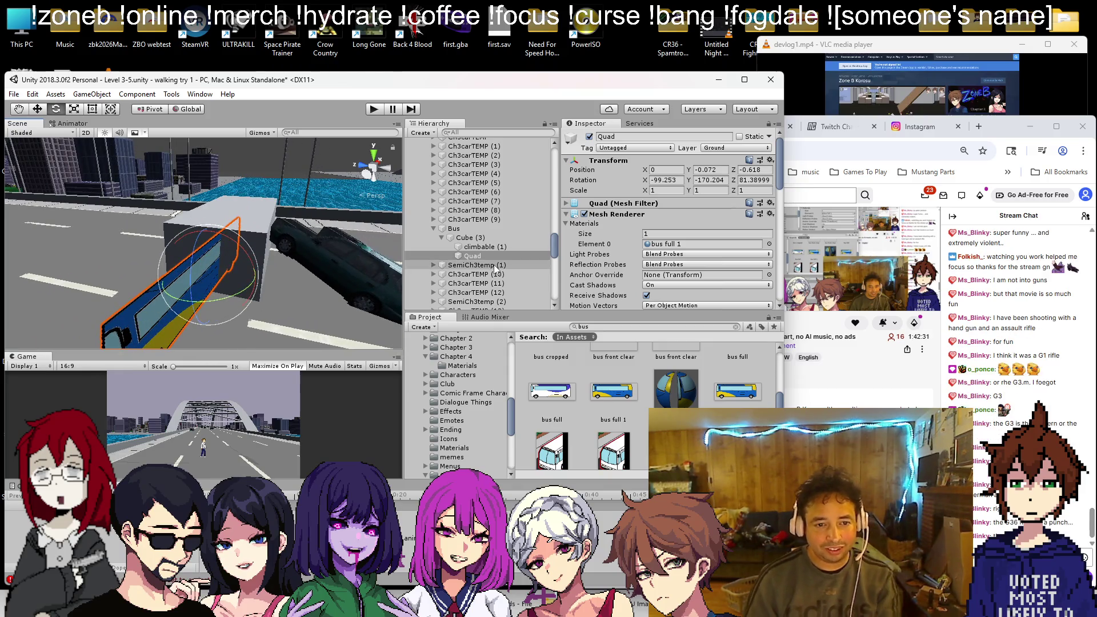
click(473, 257)
key(Delete)
click(497, 238)
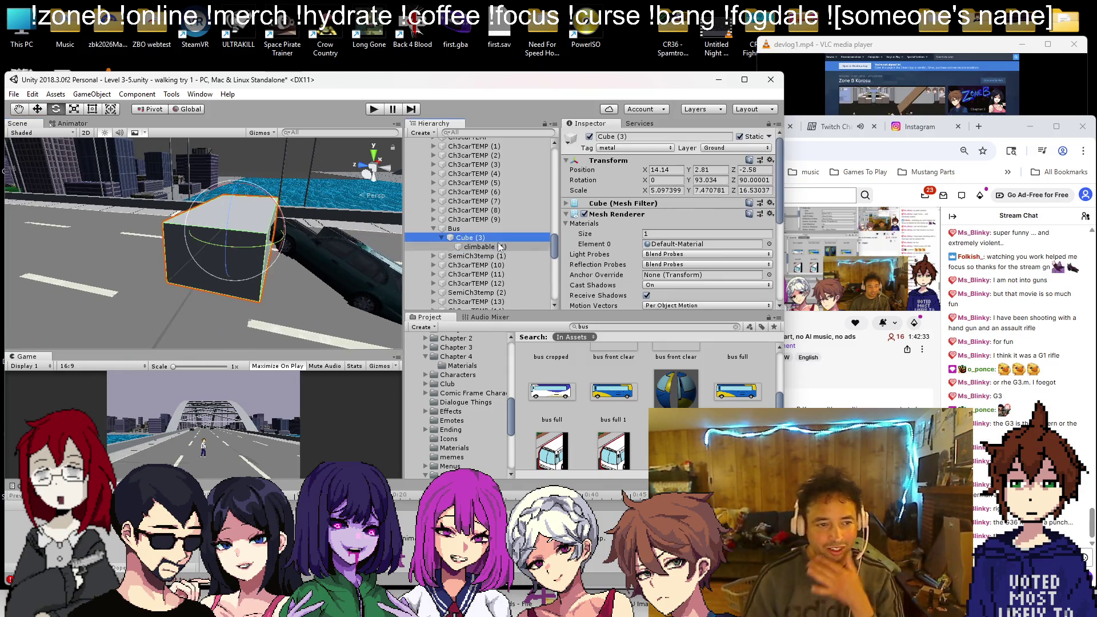
Step: Move Cube (3) out of Bus, add a child Quad and apply bus full 1 to it
key(f)
drag(466, 237, 464, 228)
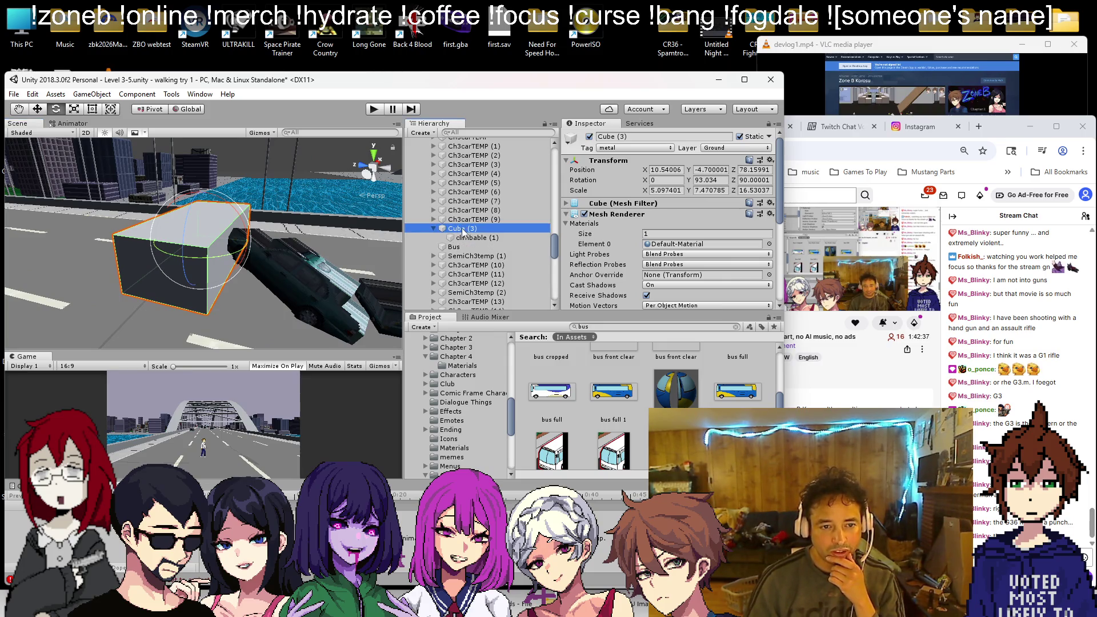
right_click(463, 231)
mouse_move(515, 327)
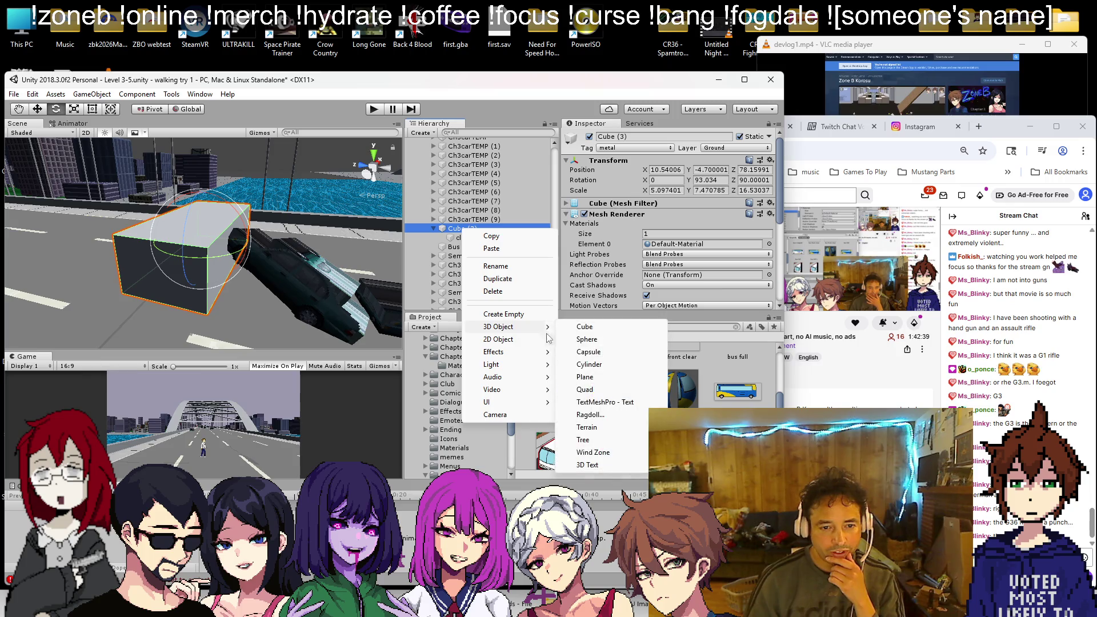
click(585, 389)
key(f)
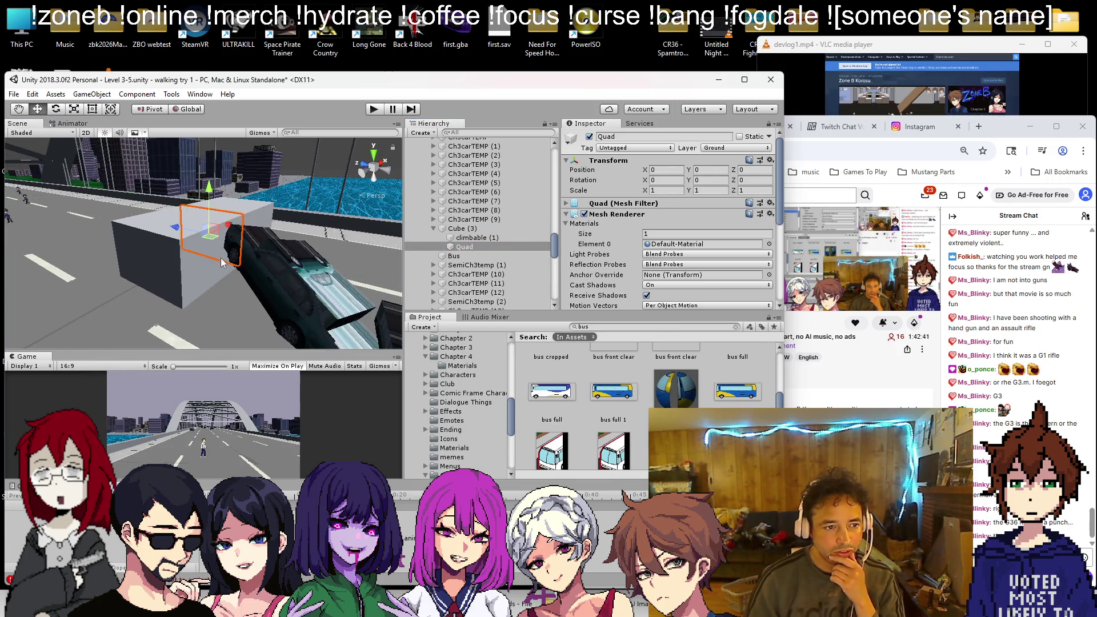
drag(233, 226, 172, 252)
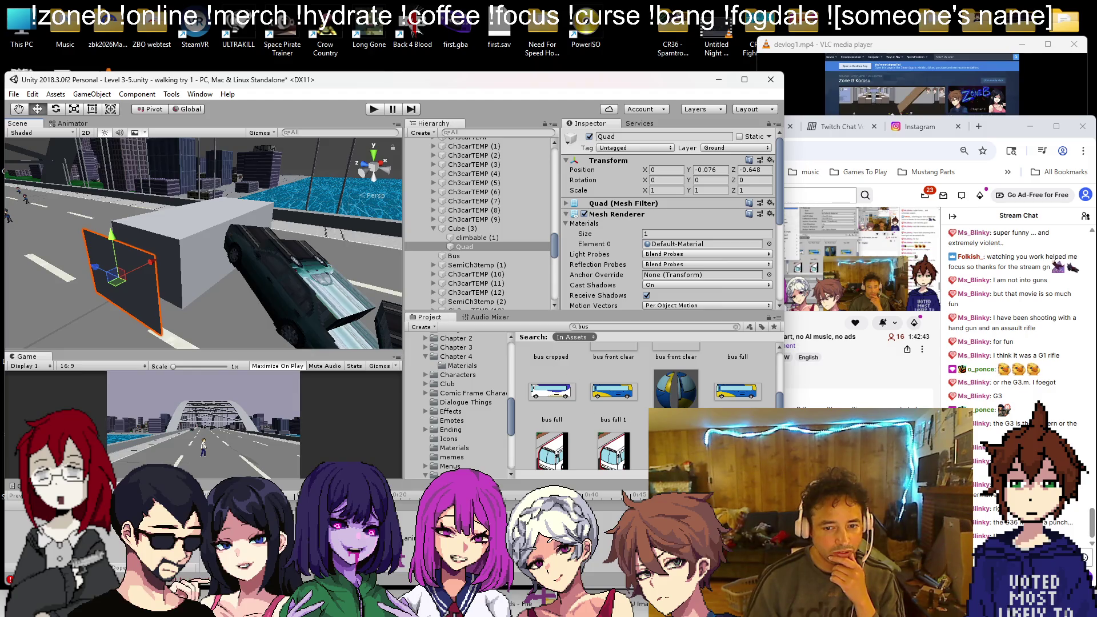
drag(686, 401, 143, 309)
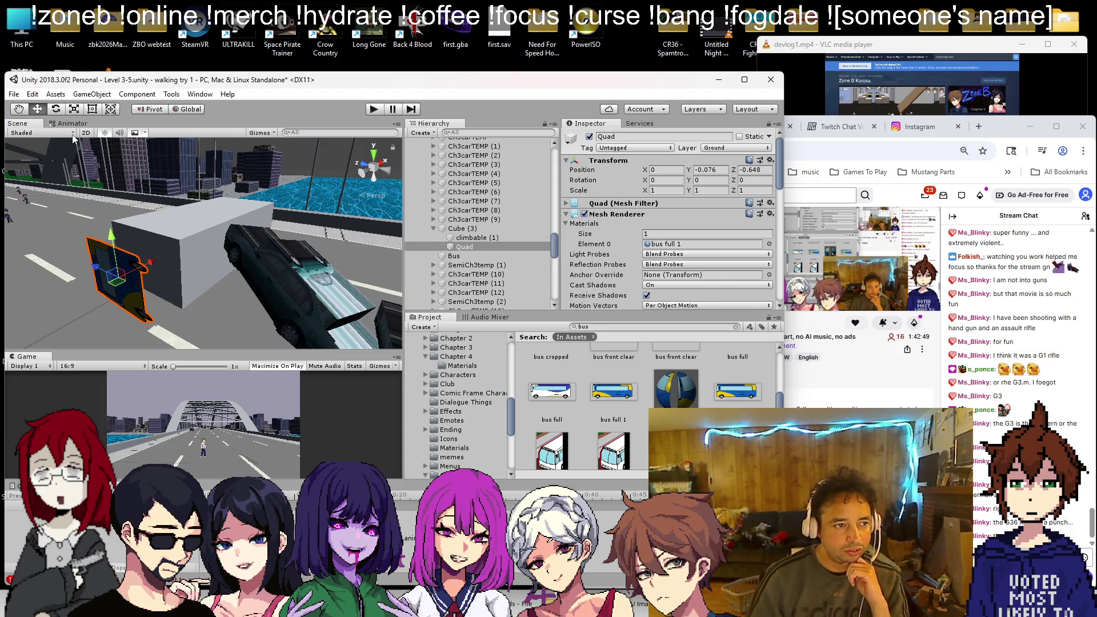
Step: Set the bus-side Quad's rotation to -90, 0, -90
click(57, 109)
drag(105, 269, 194, 413)
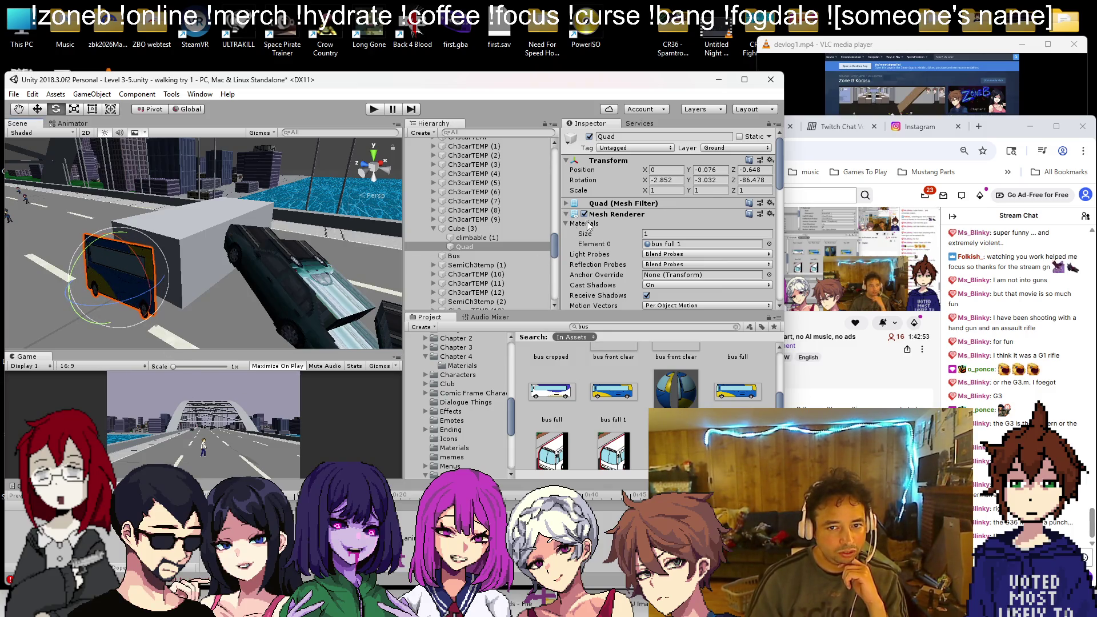
text(-90)
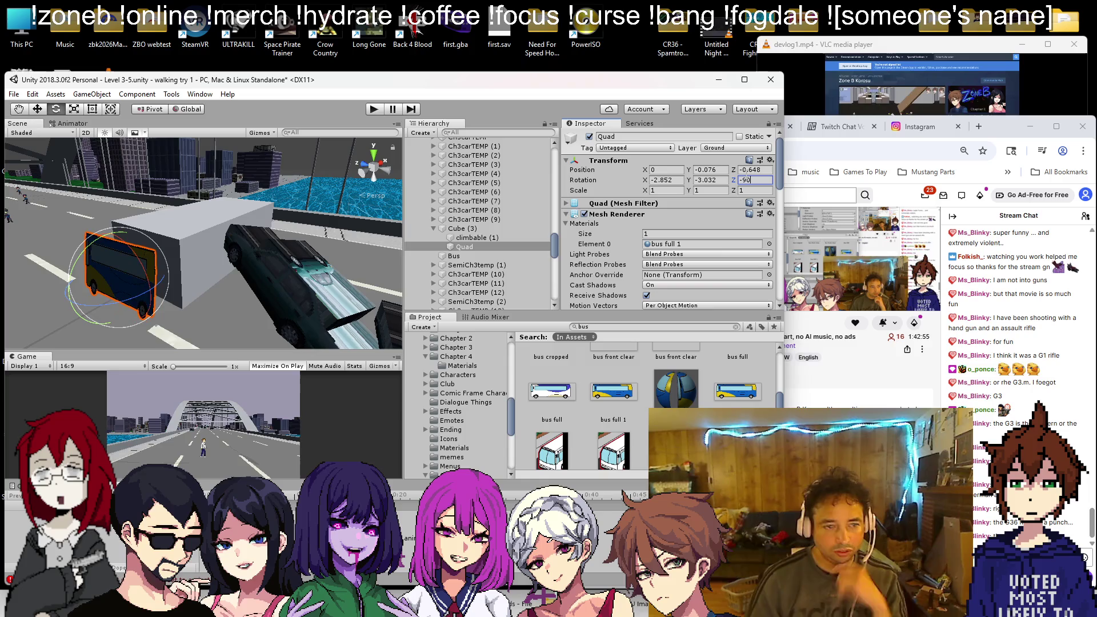
click(711, 180)
text(0)
click(667, 180)
text(0)
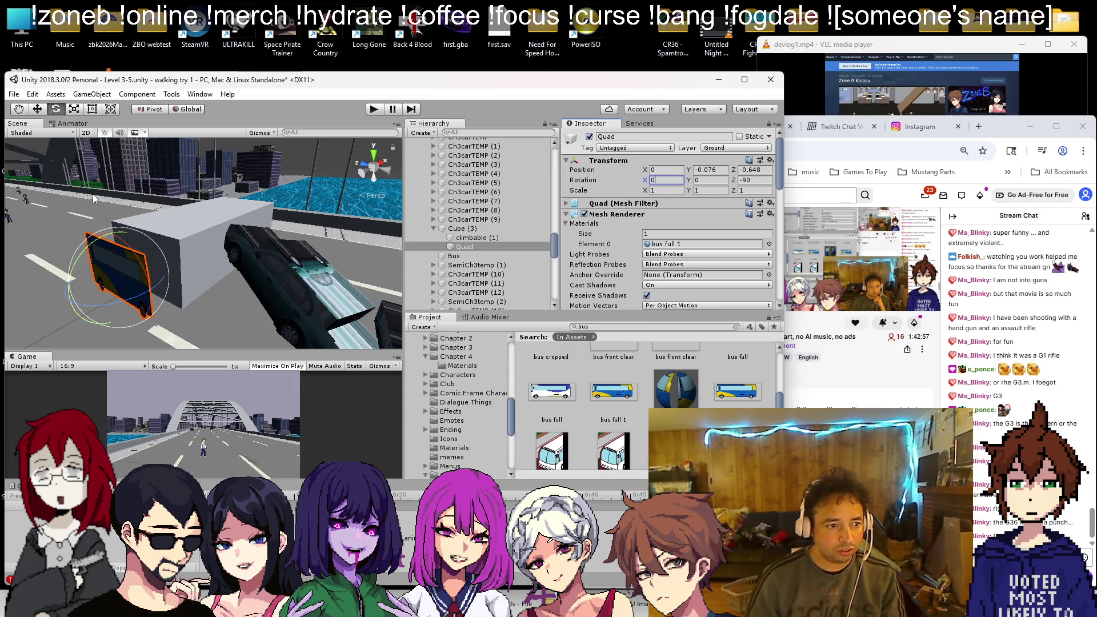
mouse_move(95, 307)
mouse_down()
mouse_move(299, 280)
mouse_move(129, 268)
mouse_up()
click(660, 180)
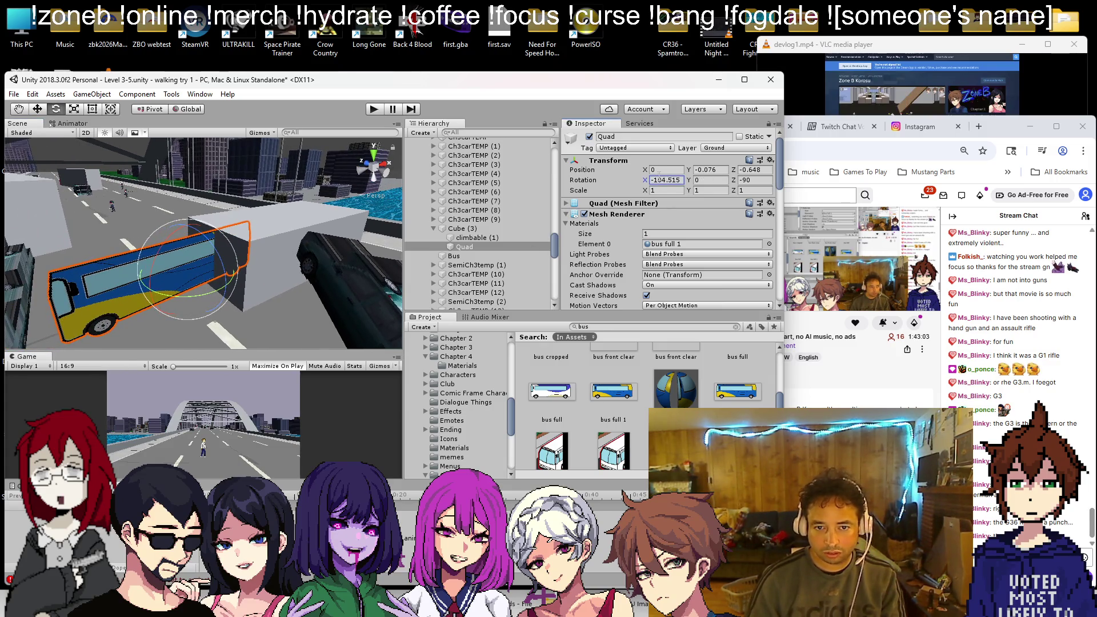
text(-90)
key(Return)
Step: Lower, stretch and slide the bus panel flush onto the grey box side
alt+drag(148, 252, 234, 233)
click(38, 108)
mouse_move(143, 206)
alt+mouse_down()
mouse_move(247, 287)
mouse_move(269, 274)
mouse_move(255, 250)
mouse_move(82, 146)
alt+mouse_up()
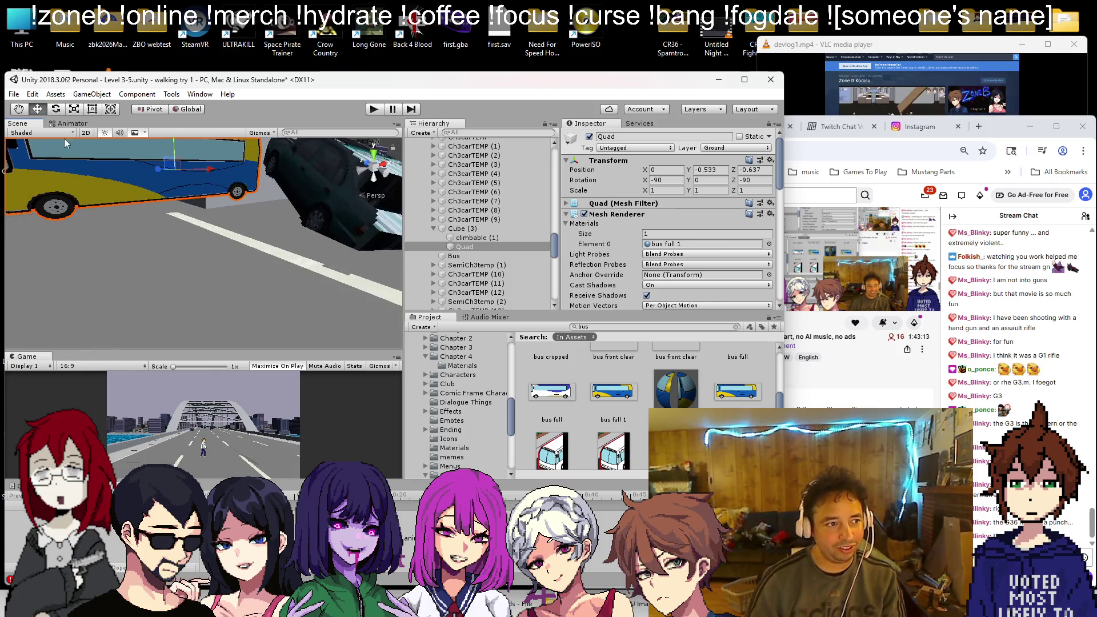
click(91, 109)
mouse_move(203, 210)
mouse_down()
mouse_move(218, 262)
mouse_move(149, 214)
mouse_up()
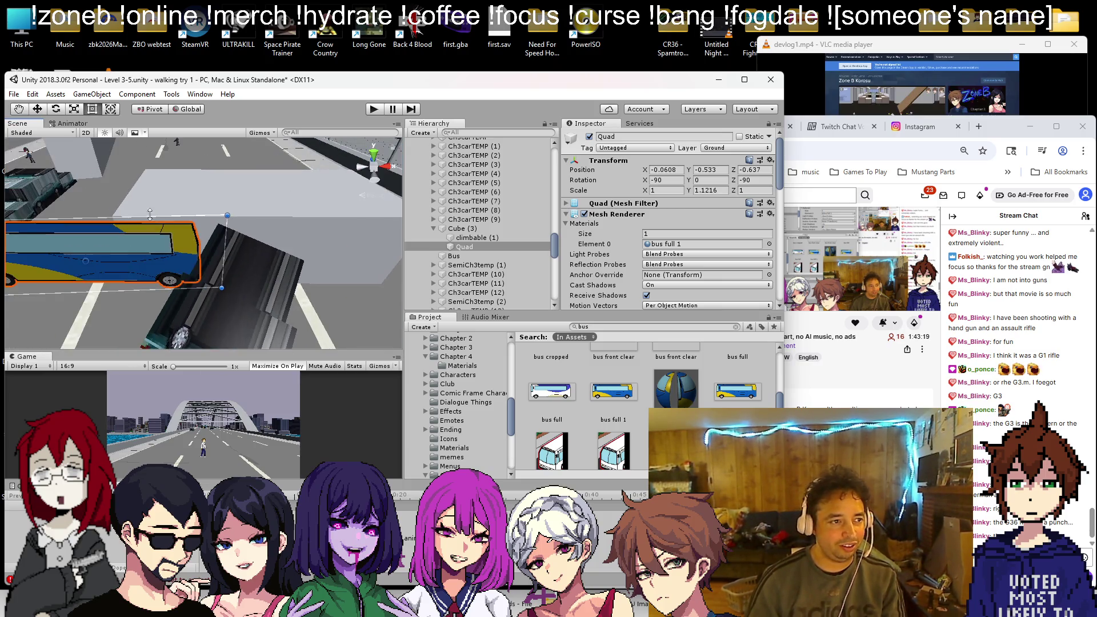
click(37, 109)
mouse_move(123, 262)
mouse_down()
mouse_move(270, 247)
mouse_move(247, 237)
mouse_up()
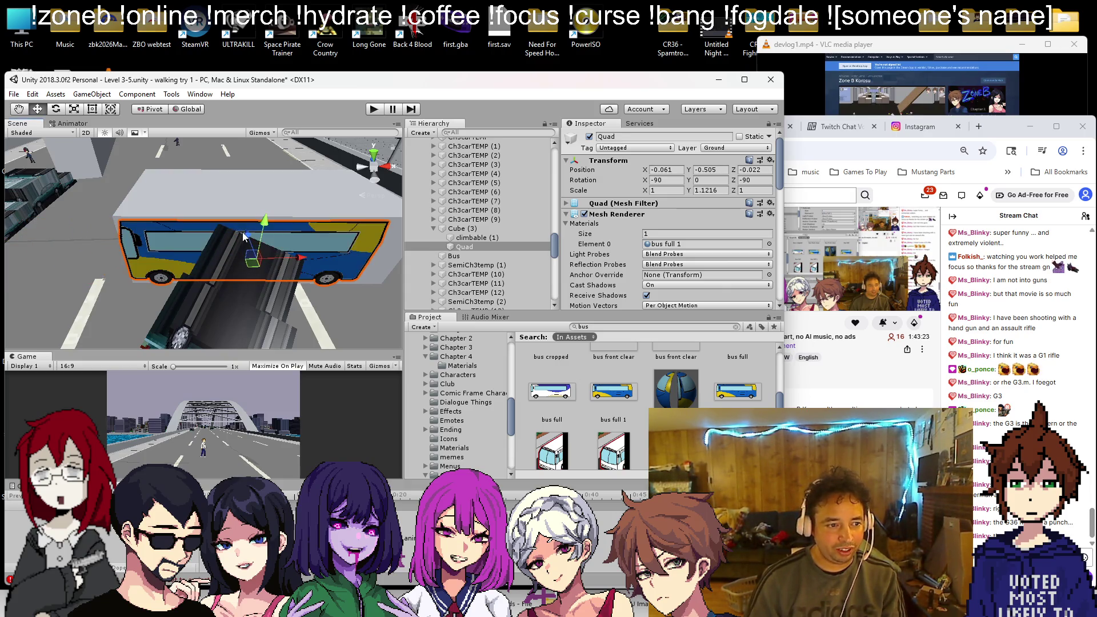
mouse_move(311, 249)
alt+mouse_down()
mouse_move(231, 272)
mouse_move(206, 251)
alt+mouse_up()
click(90, 109)
mouse_move(206, 251)
alt+mouse_down()
mouse_move(266, 253)
mouse_move(194, 245)
mouse_move(235, 269)
alt+mouse_up()
drag(236, 217, 237, 252)
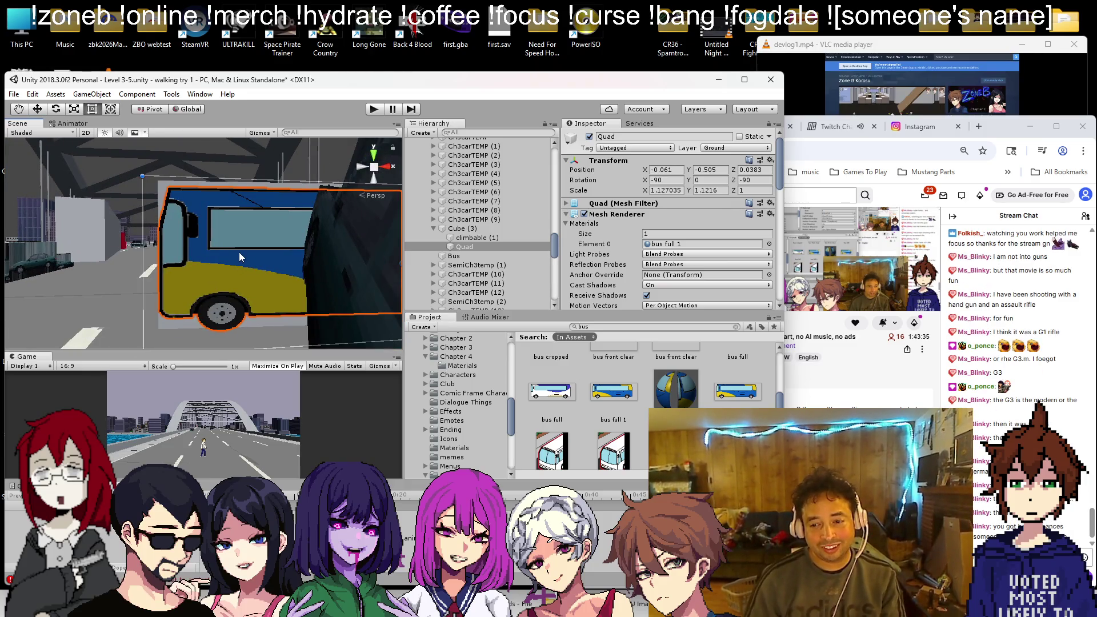
mouse_move(261, 284)
mouse_down()
mouse_move(239, 263)
mouse_move(241, 245)
mouse_move(136, 289)
mouse_move(206, 244)
mouse_move(239, 286)
mouse_move(223, 294)
mouse_move(373, 277)
mouse_move(184, 286)
mouse_move(212, 286)
mouse_up()
scroll(629, 275, down, 3)
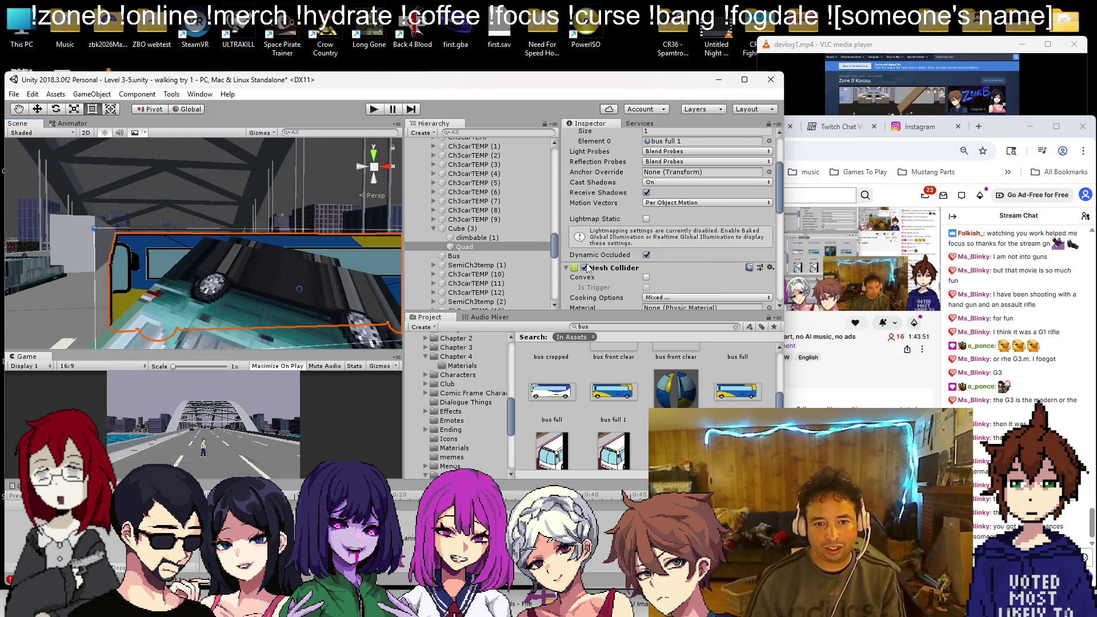
Step: Remove the Mesh Collider from the bus-side Quad
right_click(613, 269)
click(629, 321)
scroll(226, 273, down, 6)
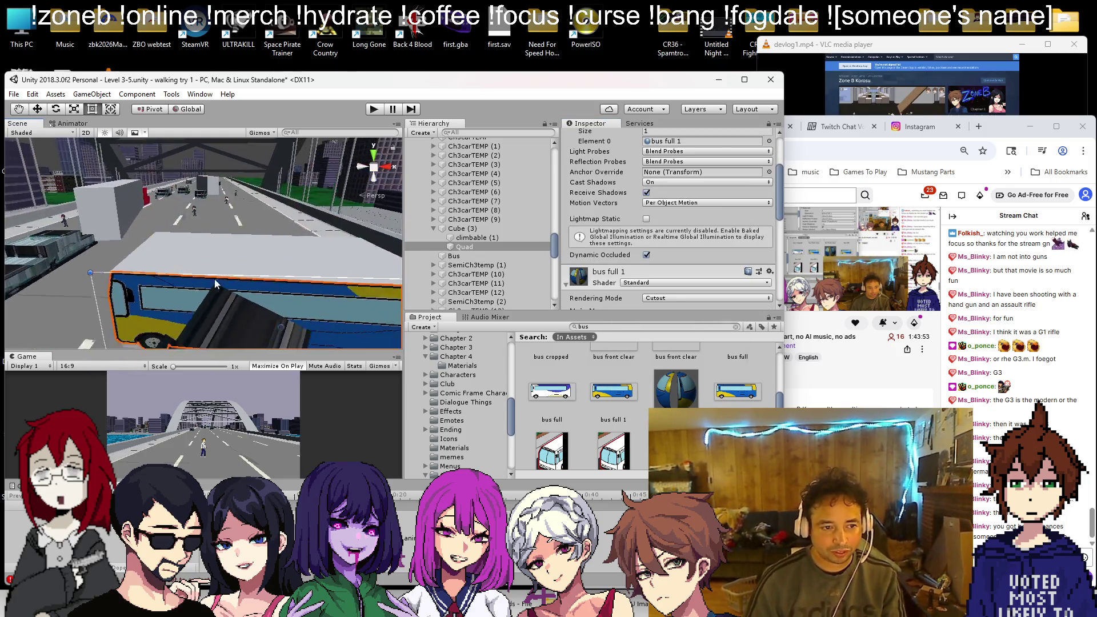
Step: Parent Cube (3) back under Bus and duplicate bus full 1 as bus full 2
click(464, 247)
drag(447, 230, 447, 255)
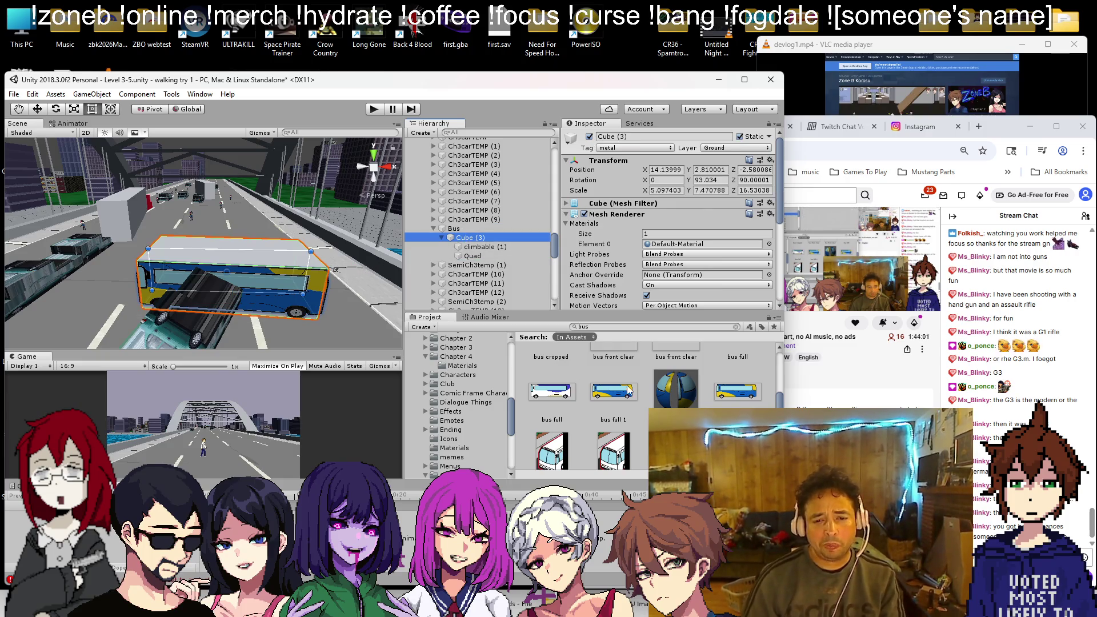
click(723, 390)
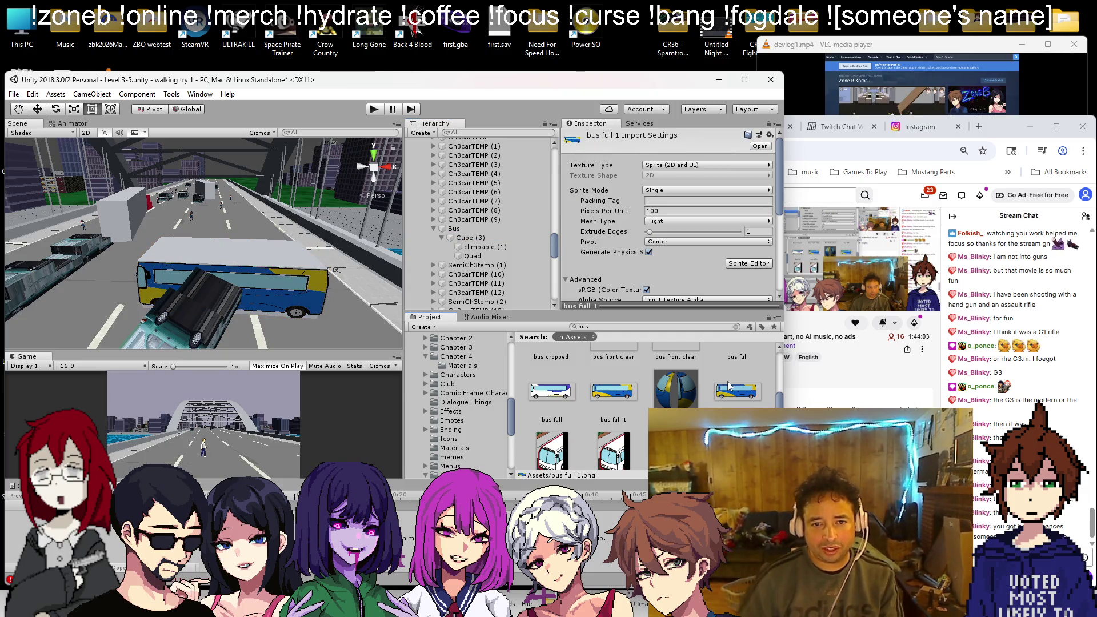
key(ctrl+d)
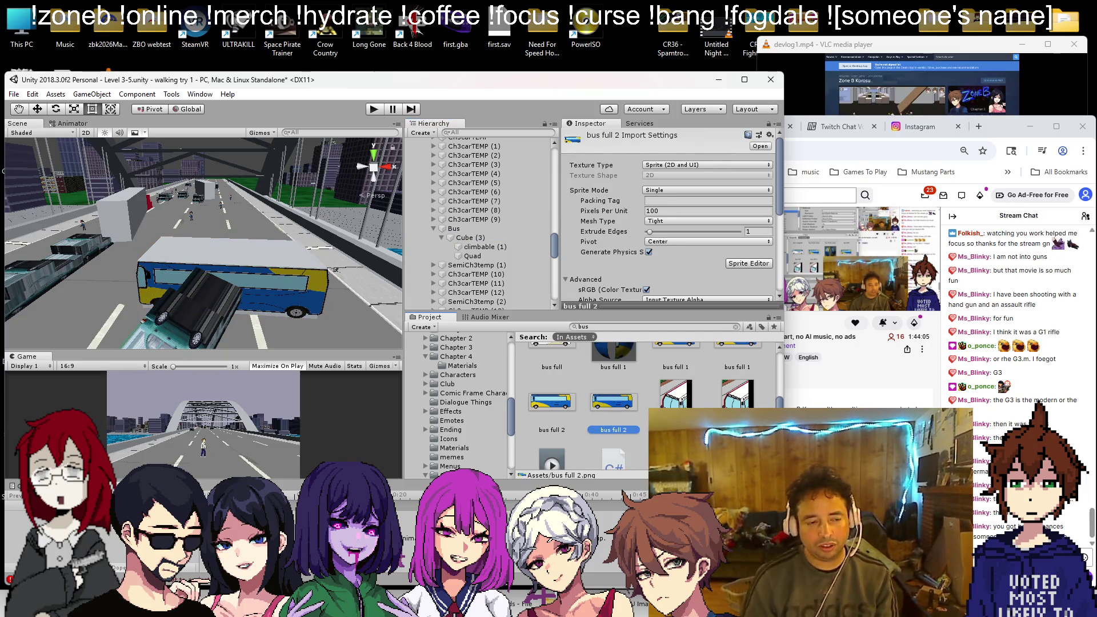
Step: Flip the bus full 2 image horizontally in Microsoft Paint
double_click(630, 408)
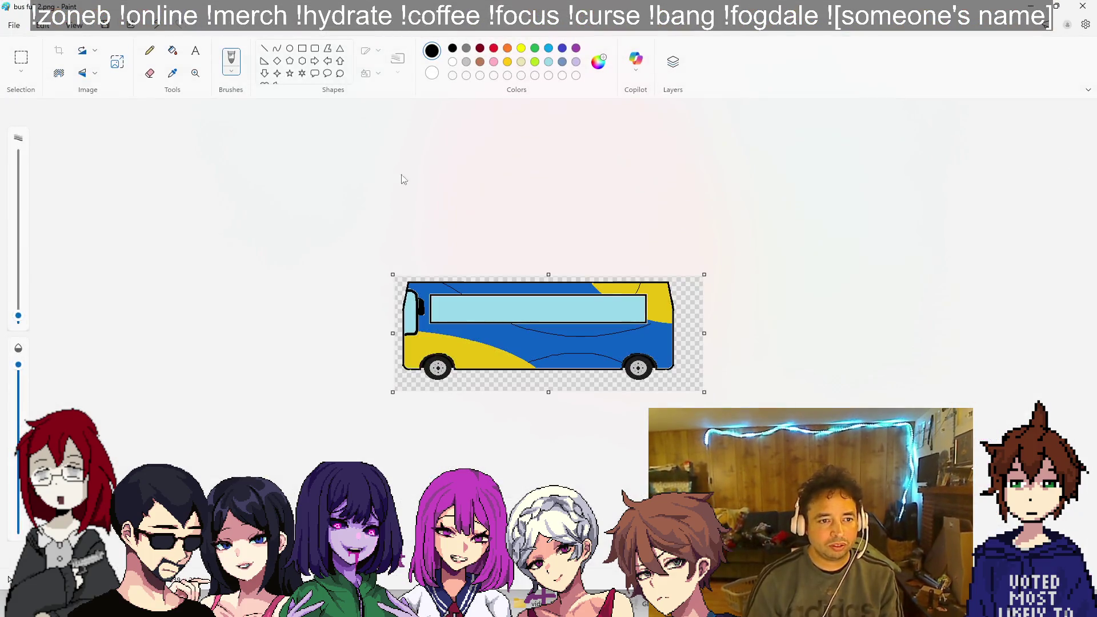
click(93, 106)
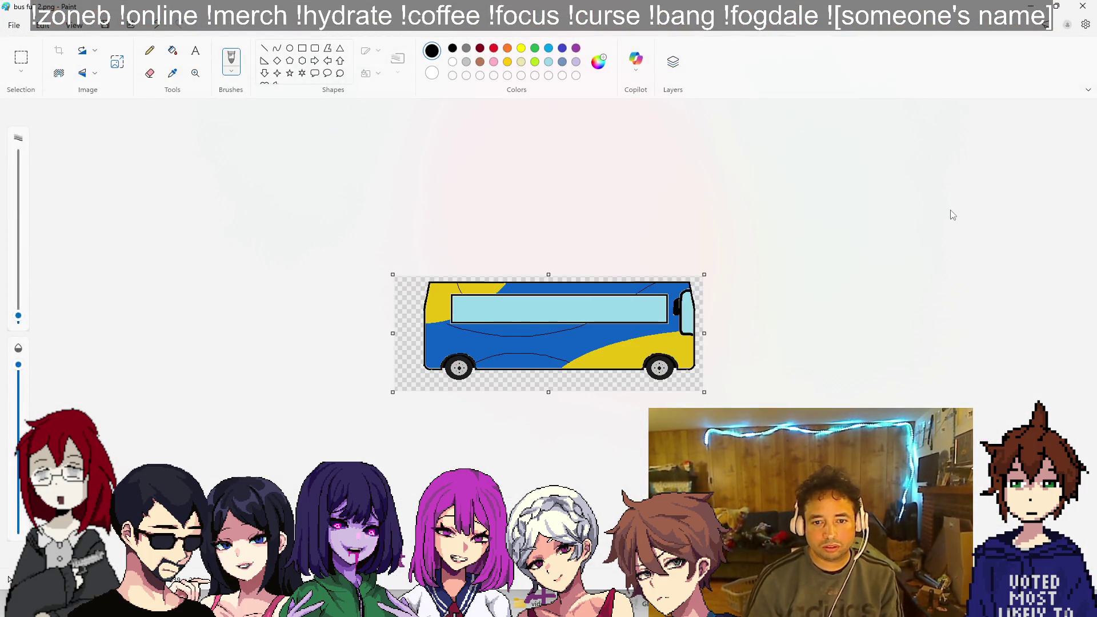
key(alt+Tab)
Step: Duplicate the bus-side Quad in Unity as Quad (1)
mouse_move(311, 292)
mouse_down()
mouse_move(126, 273)
mouse_move(248, 274)
mouse_move(285, 248)
mouse_move(246, 258)
mouse_up()
click(127, 273)
key(ctrl+d)
Step: Rotate Quad (1) to X 90, Z -90 so the bus full 2 texture faces outward, and expand its material
click(753, 180)
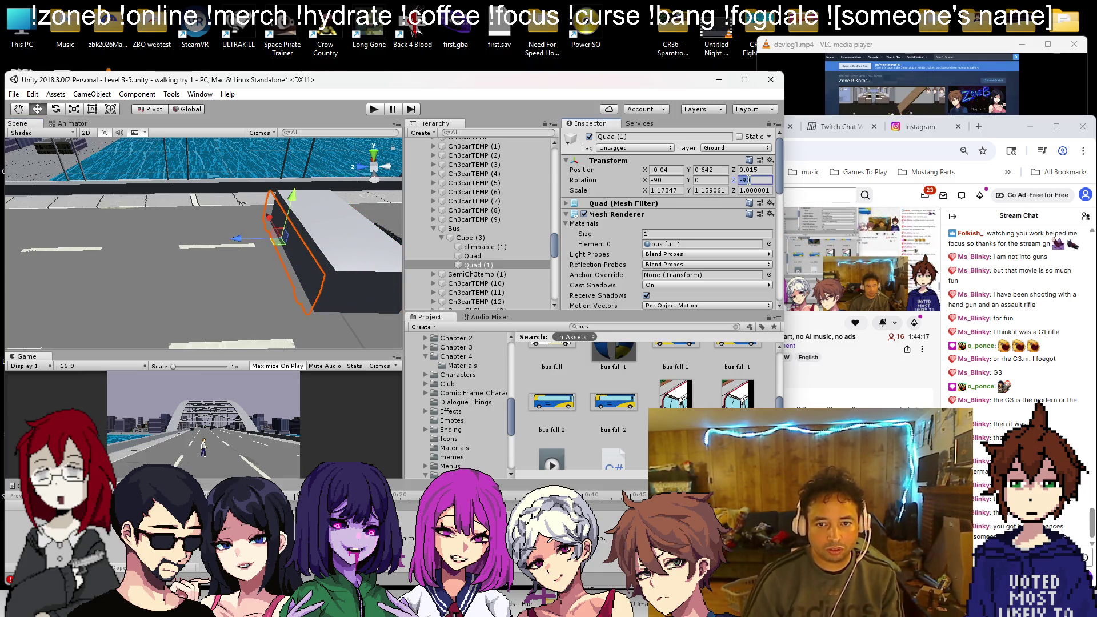
text(-)
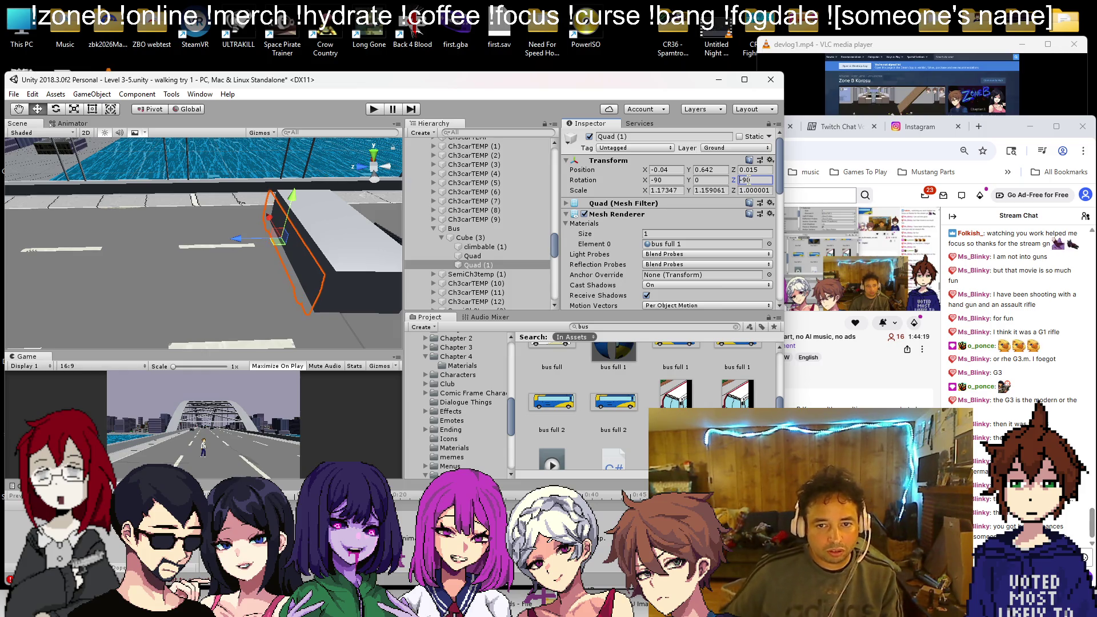
key(Delete)
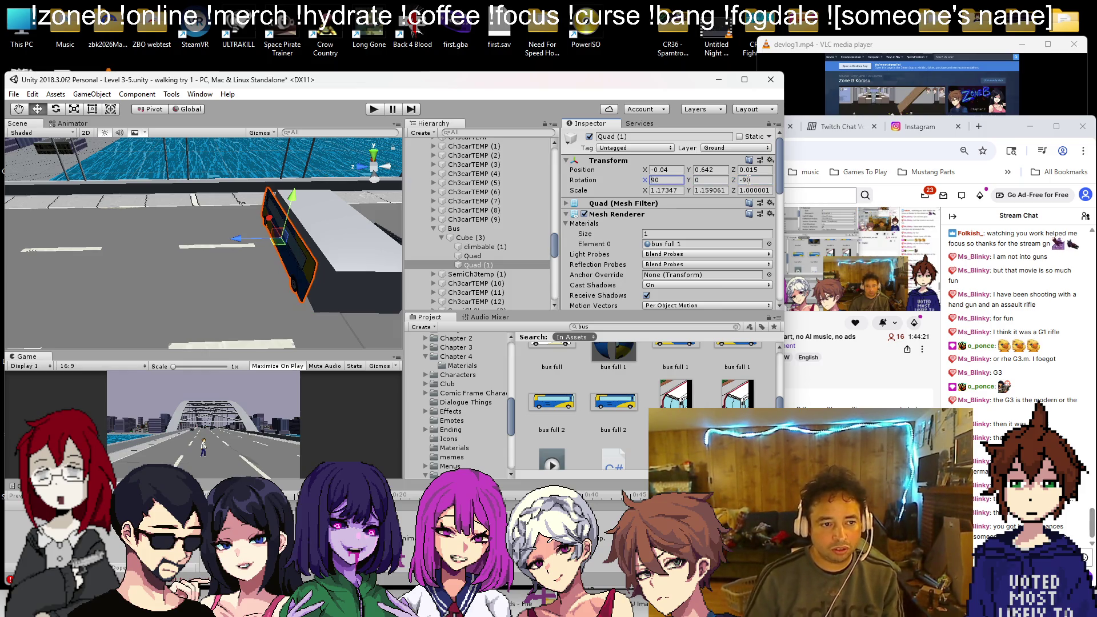
mouse_move(327, 246)
mouse_down()
mouse_move(283, 242)
mouse_move(294, 283)
mouse_move(325, 277)
mouse_up()
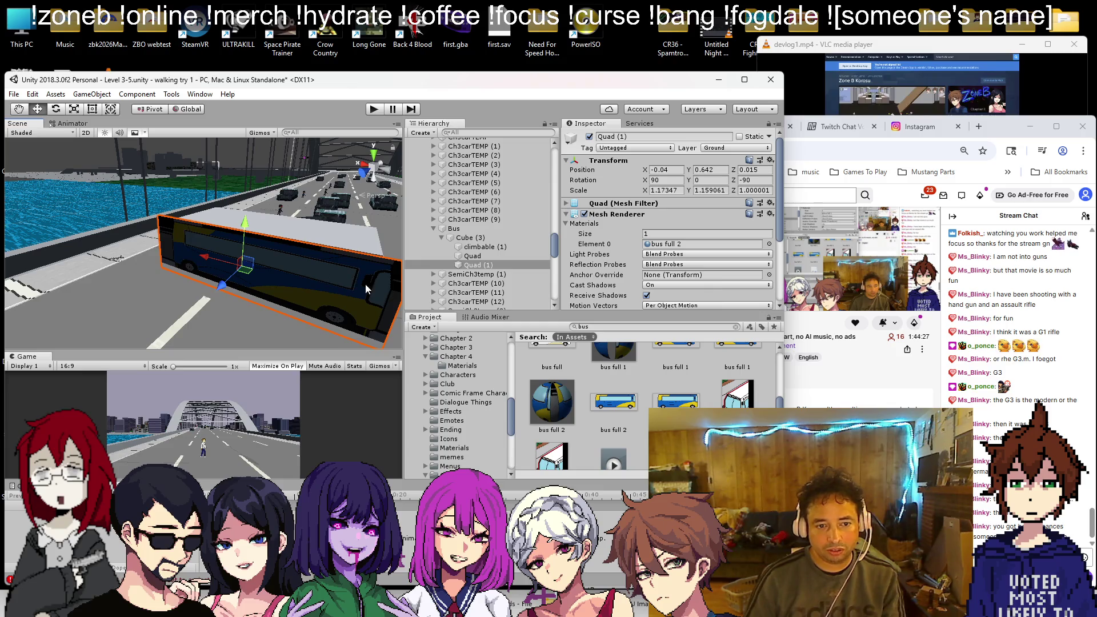
scroll(605, 248, down, 5)
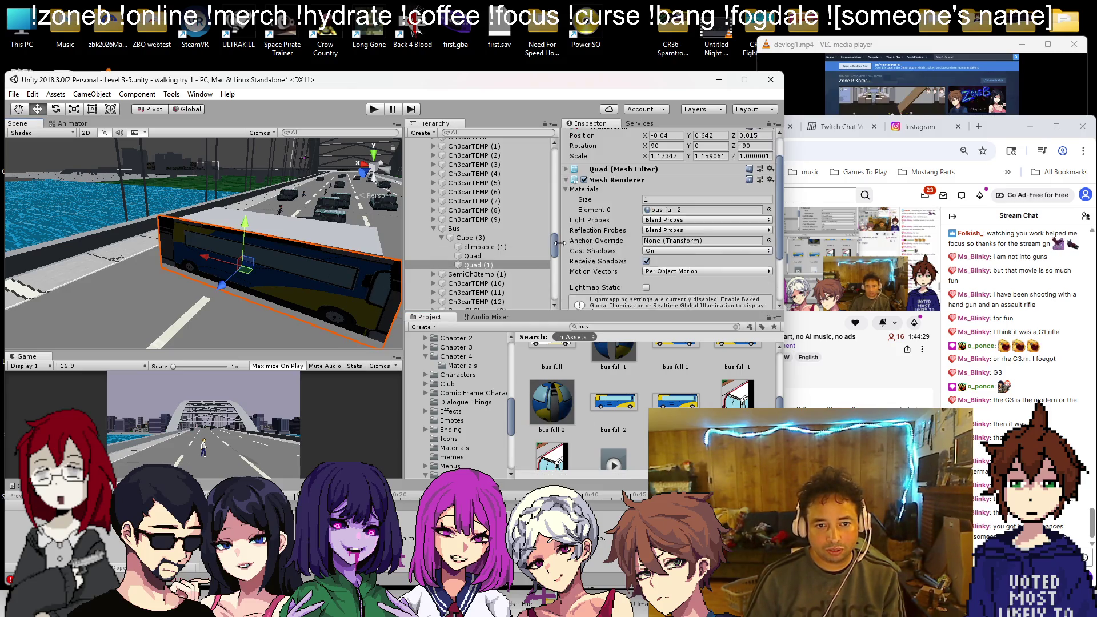
click(565, 272)
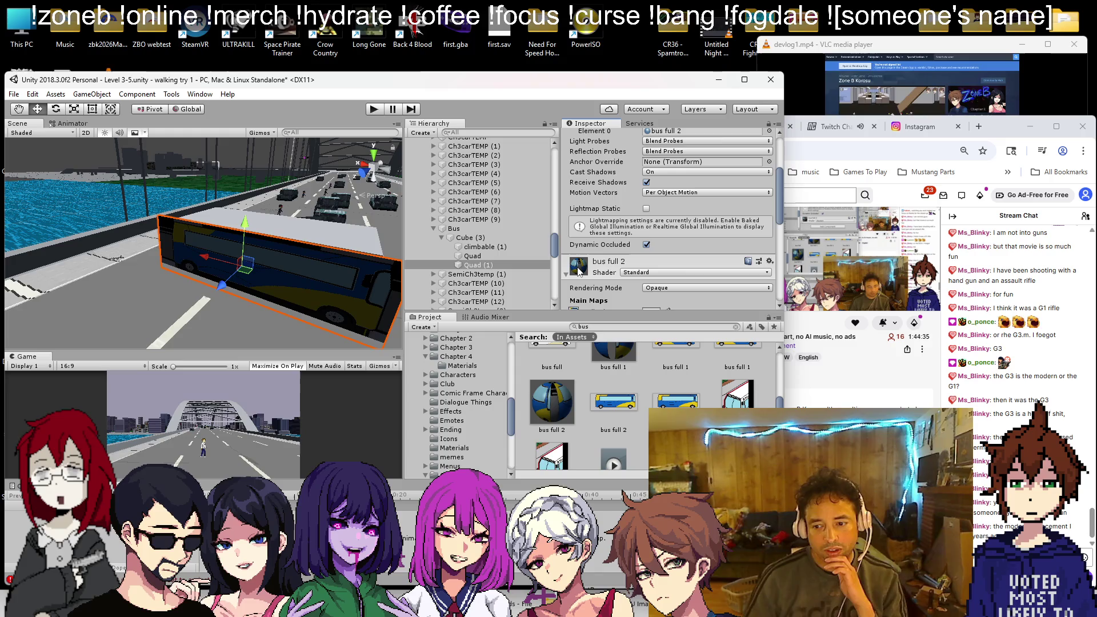
scroll(655, 244, down, 3)
Step: Set the bus full 2 material's Rendering Mode to Cutout
click(707, 184)
click(657, 209)
mouse_move(246, 280)
mouse_down()
mouse_move(344, 307)
mouse_move(327, 284)
mouse_move(360, 309)
mouse_move(342, 298)
mouse_up()
mouse_move(276, 279)
mouse_down()
mouse_move(295, 203)
mouse_move(238, 240)
mouse_move(67, 127)
mouse_up()
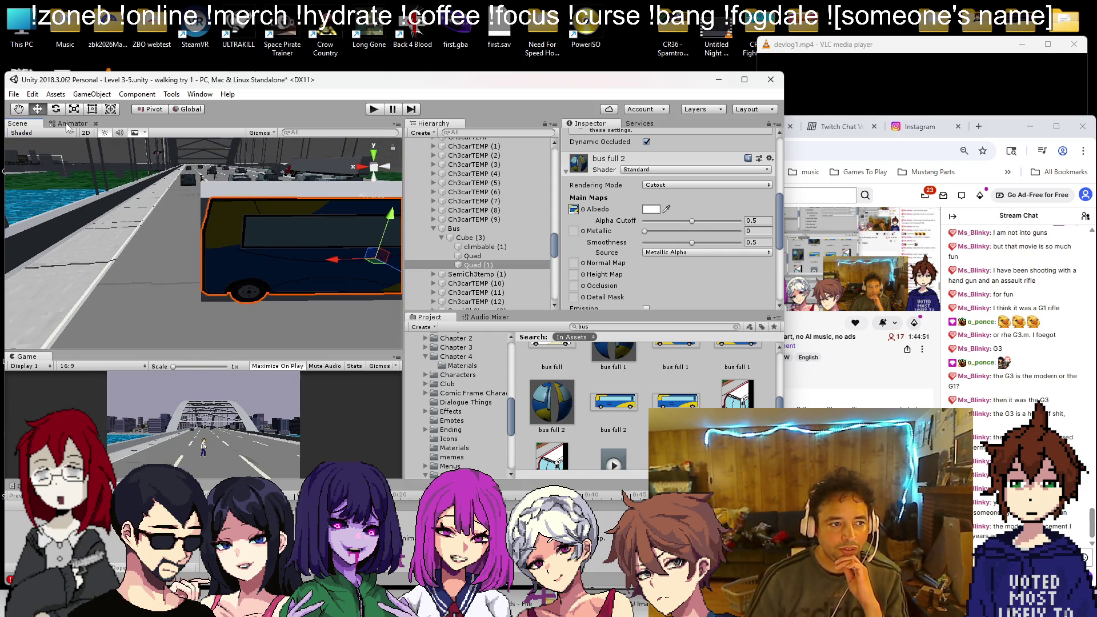
Step: Stretch the second side quad's left edge with the Rect tool to span the bus body
click(93, 109)
mouse_move(147, 269)
mouse_down()
mouse_move(135, 272)
mouse_move(266, 214)
mouse_move(177, 229)
mouse_move(271, 236)
mouse_move(364, 190)
mouse_move(213, 207)
mouse_move(171, 230)
mouse_move(193, 224)
mouse_up()
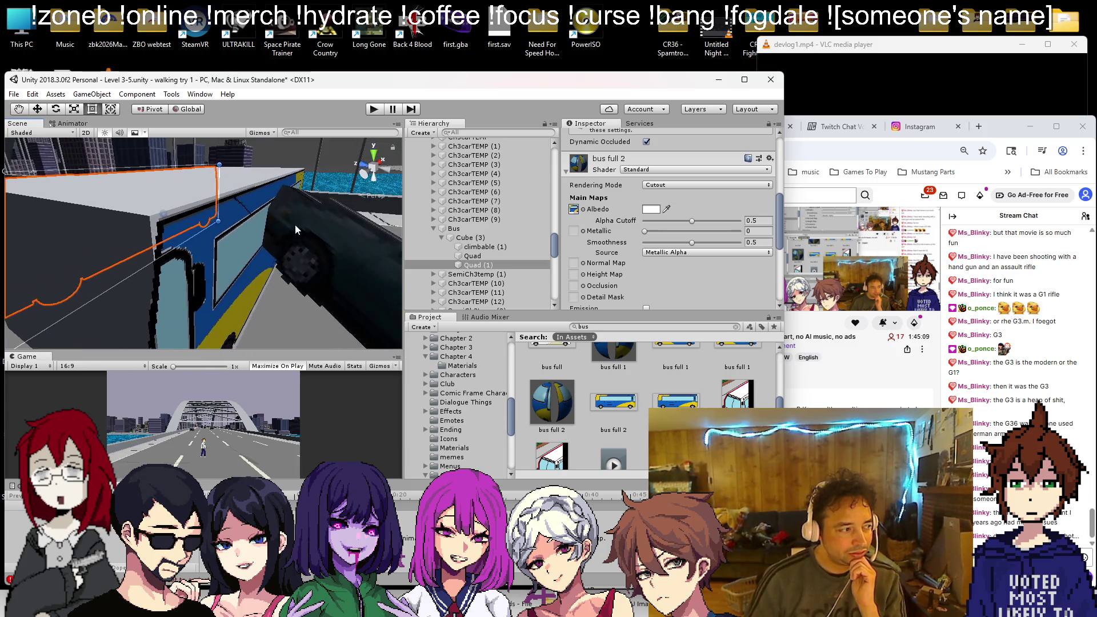
drag(295, 229, 288, 225)
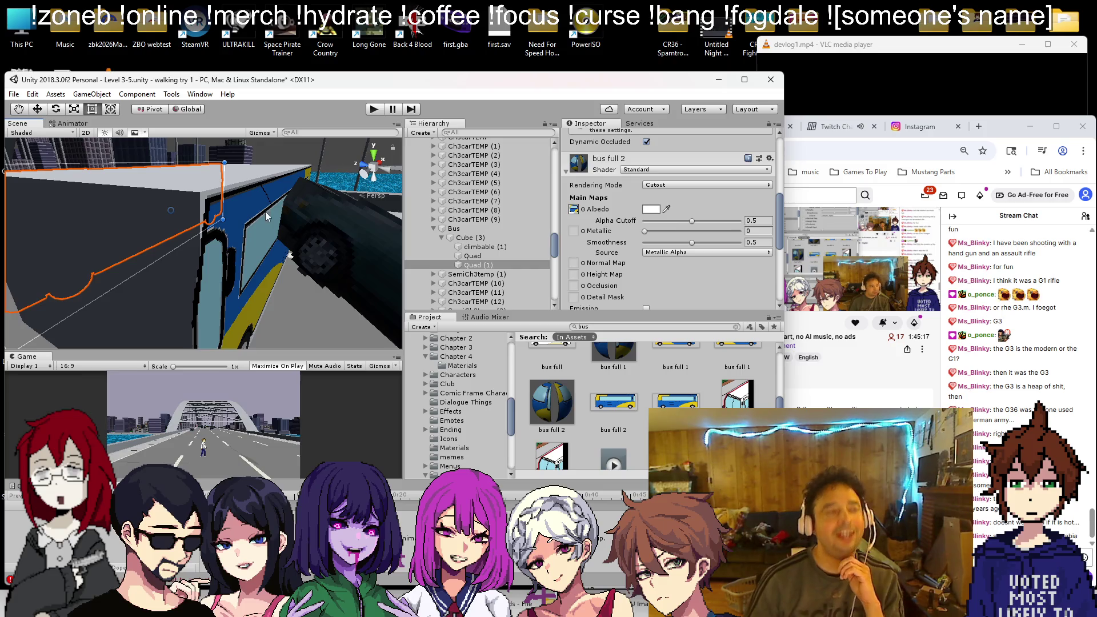
drag(266, 210, 197, 243)
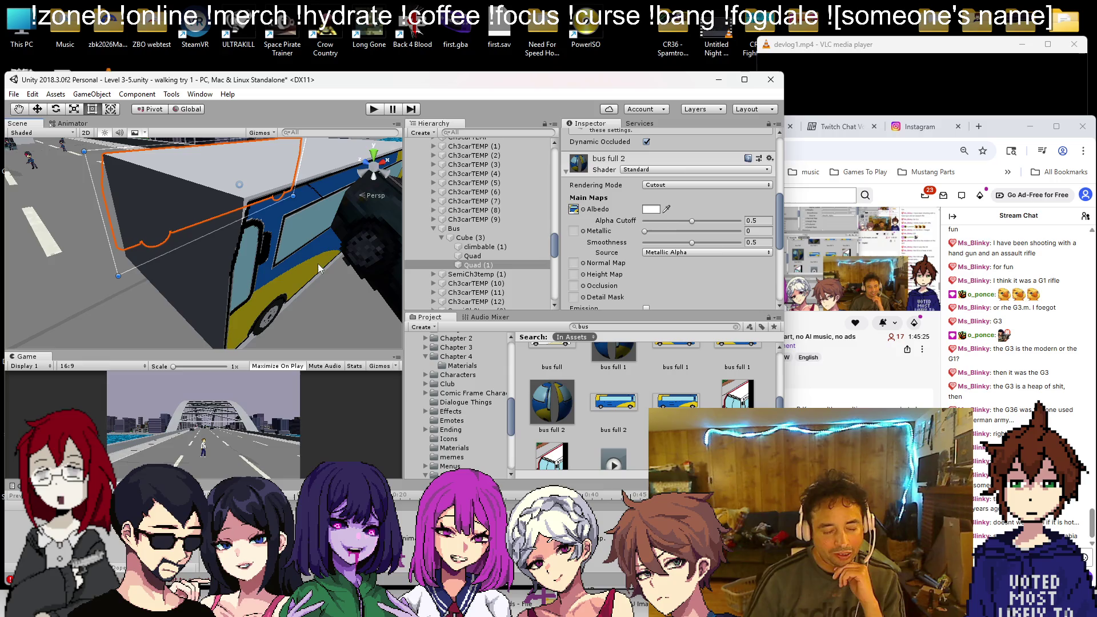
Step: Add a trial Capsule under the bus cube, then delete it
click(209, 260)
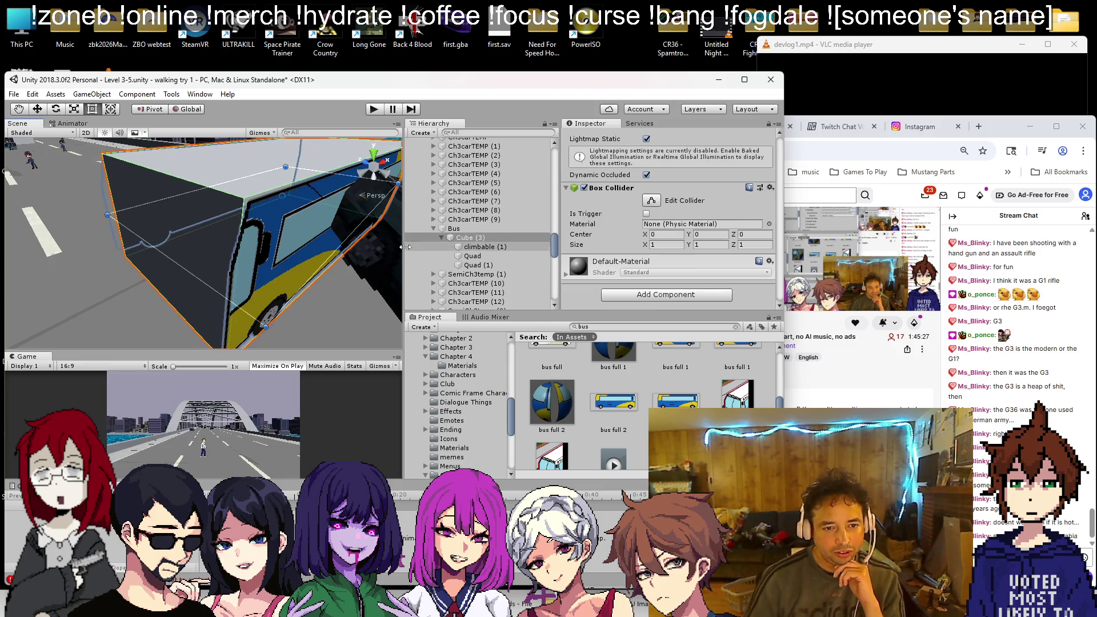
right_click(460, 238)
mouse_move(507, 338)
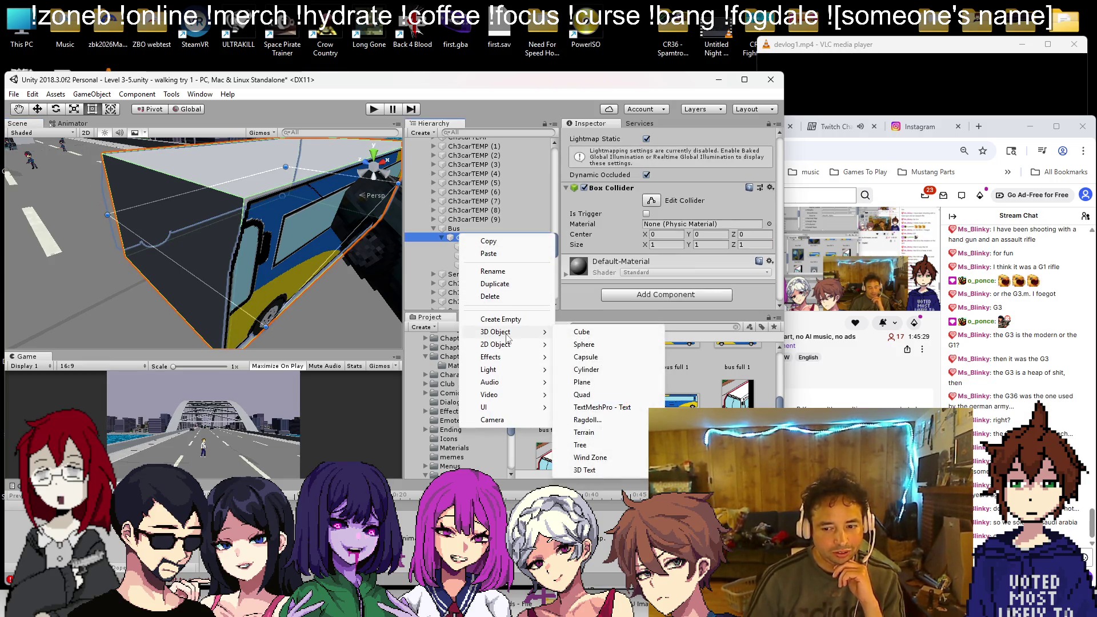
click(606, 364)
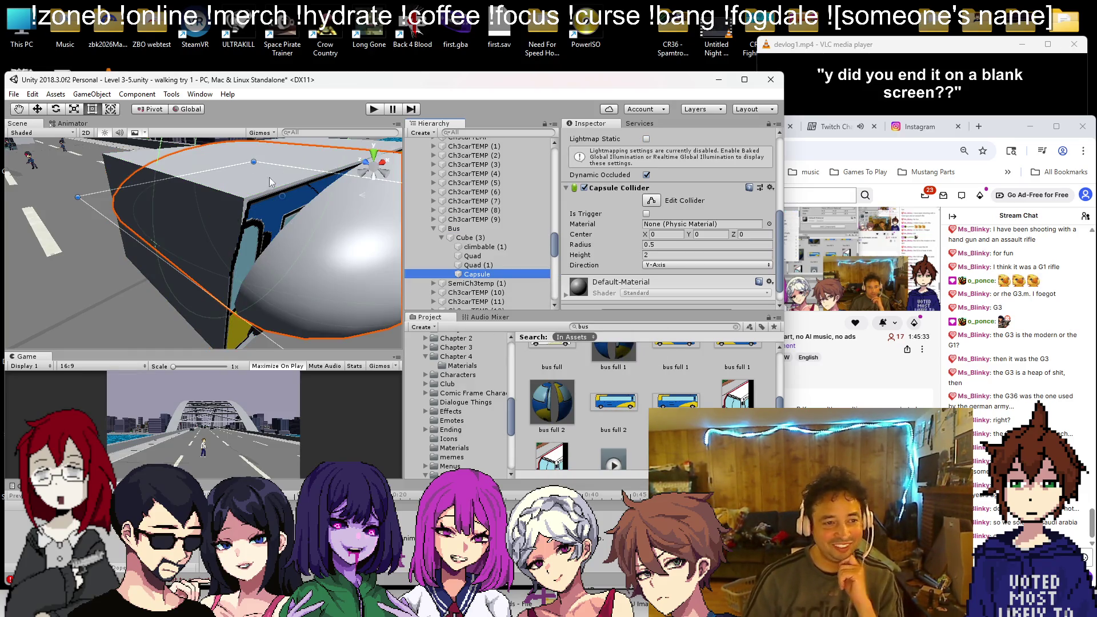
scroll(307, 168, up, 8)
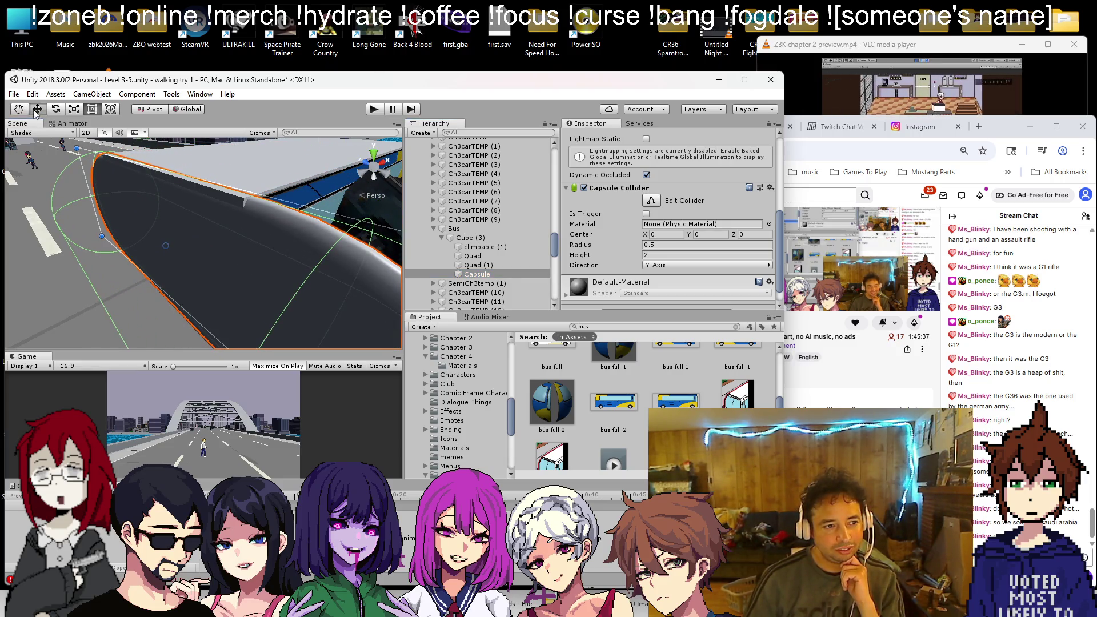
drag(176, 223, 202, 213)
click(478, 275)
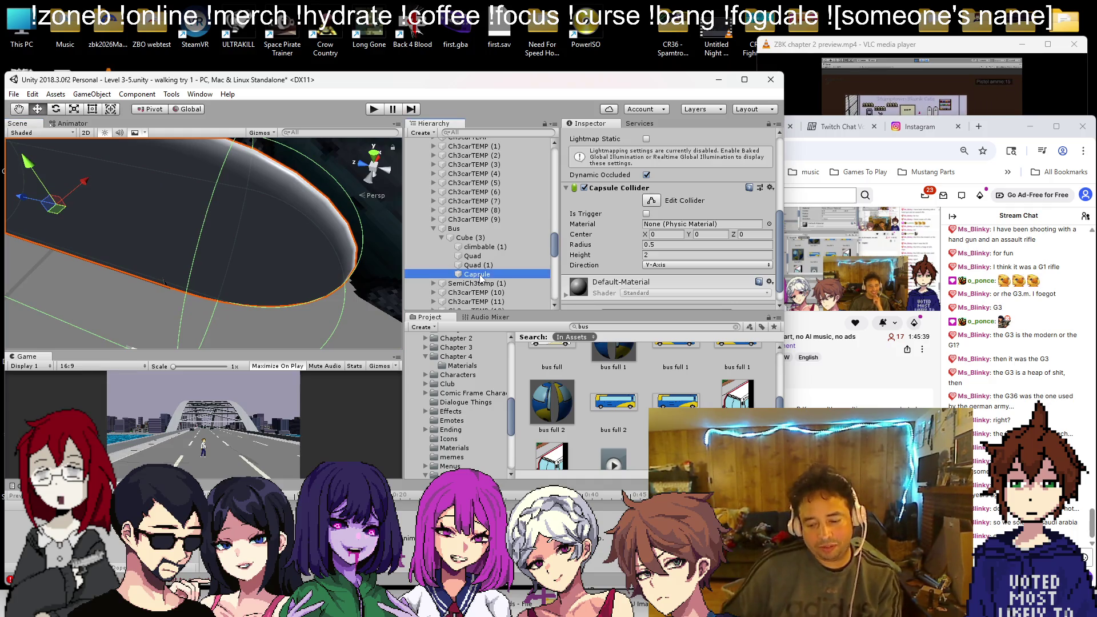
key(Delete)
Step: Add a Cylinder under Cube (3) and remove its Capsule Collider
right_click(476, 238)
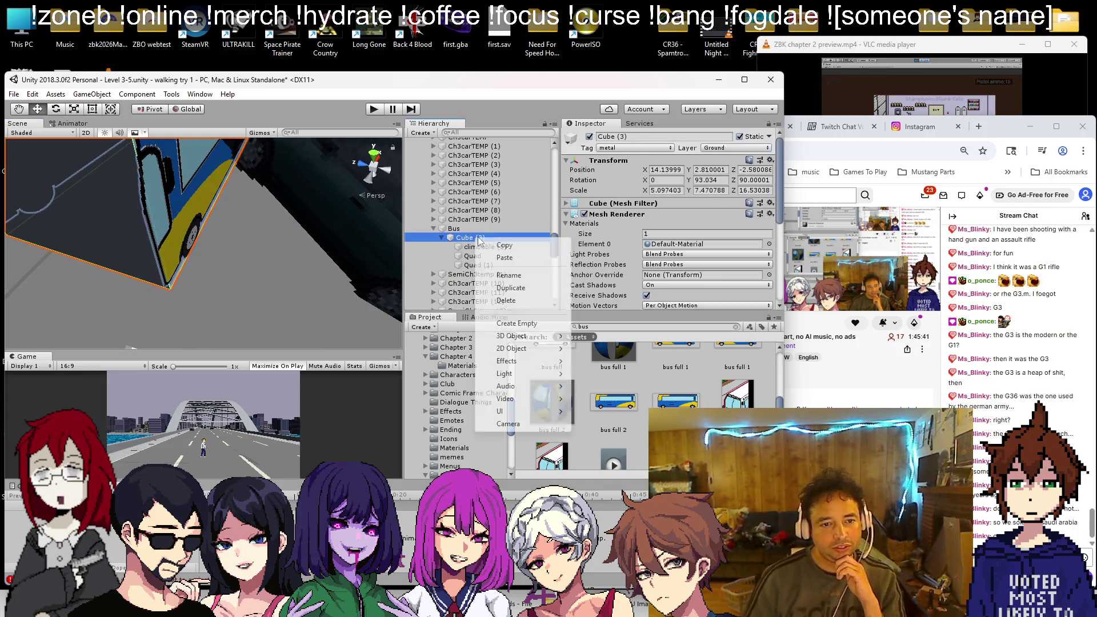
mouse_move(514, 336)
click(602, 373)
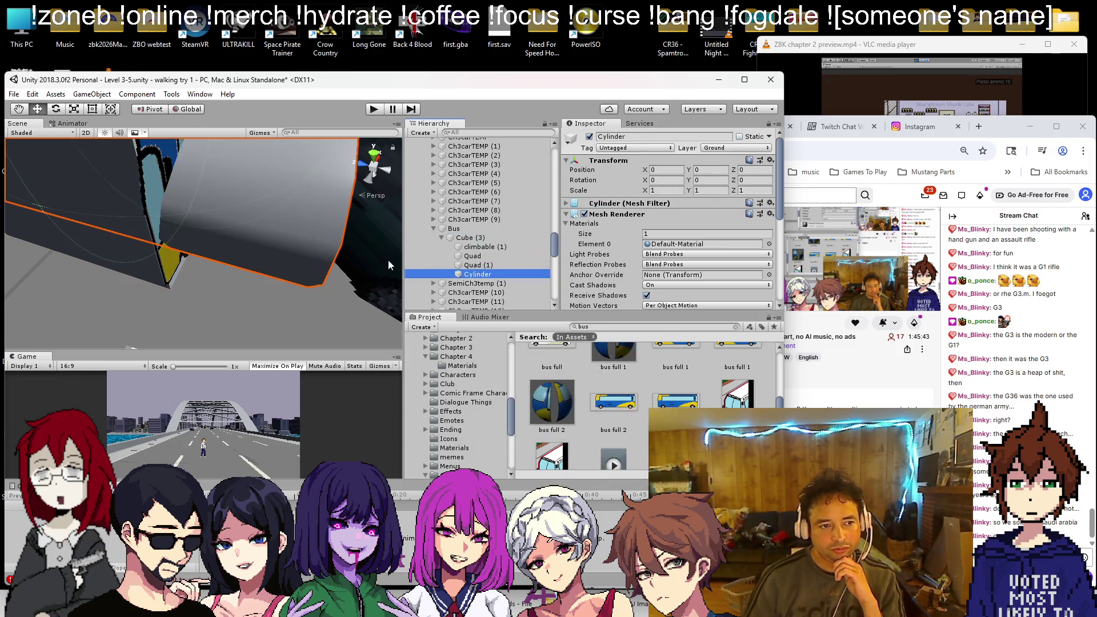
scroll(616, 192, down, 5)
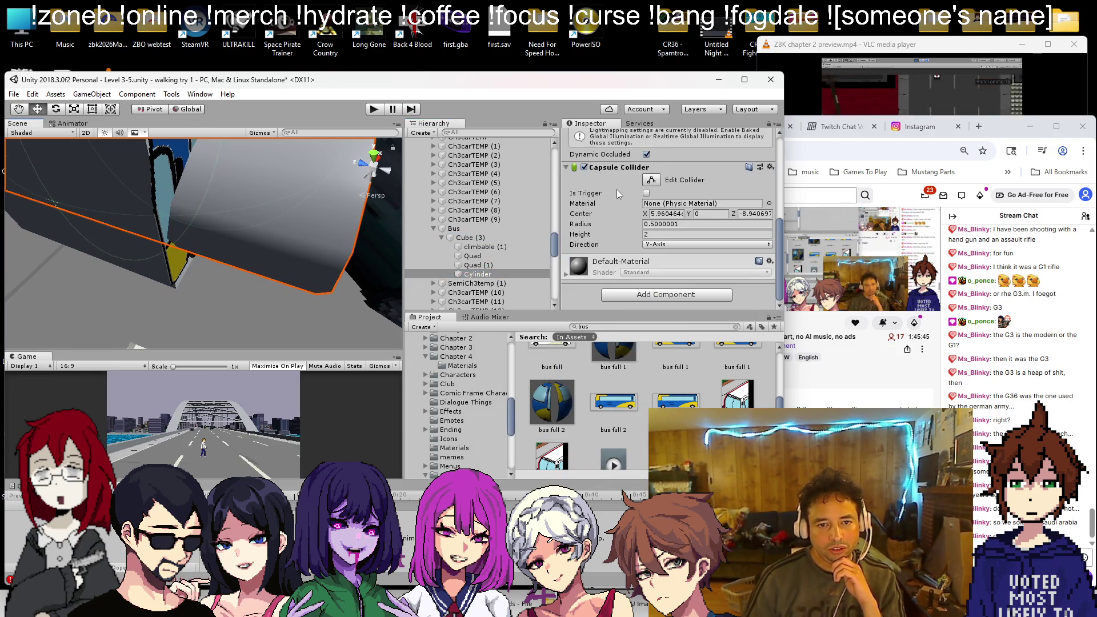
right_click(651, 168)
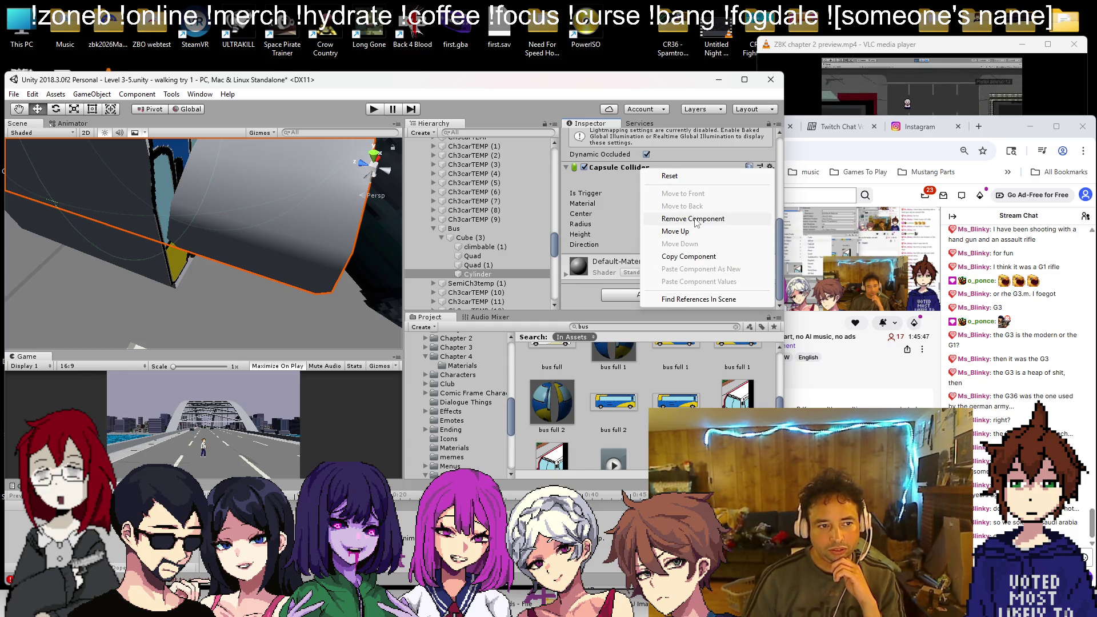
click(688, 219)
click(596, 325)
Step: Search the assets for 'blue' and apply the blueclear material to the Cylinder
text(blue)
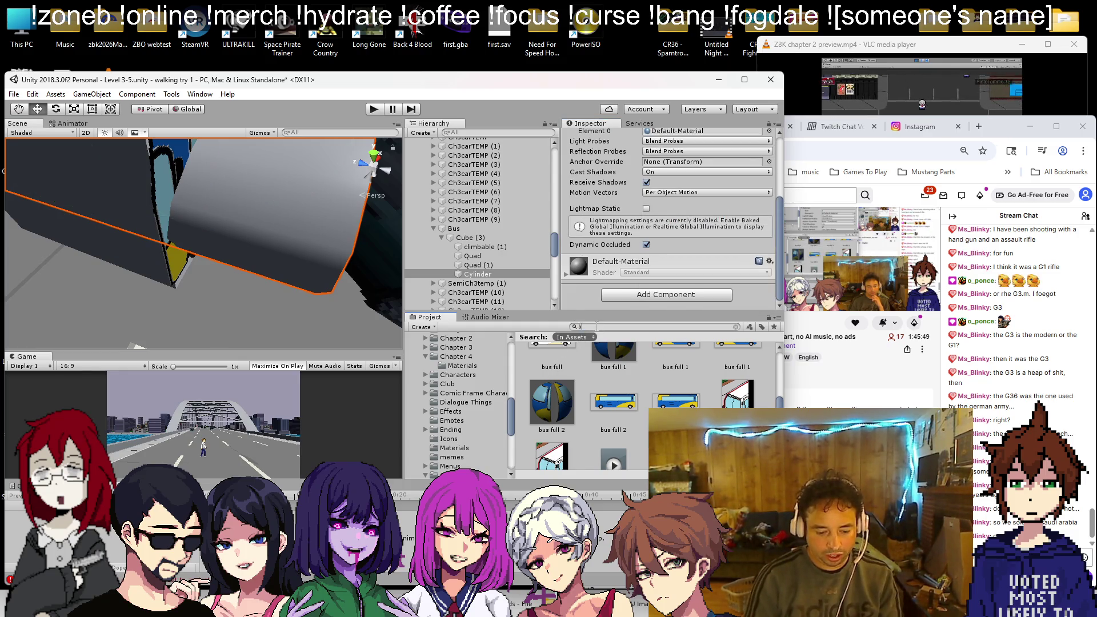
scroll(577, 406, down, 5)
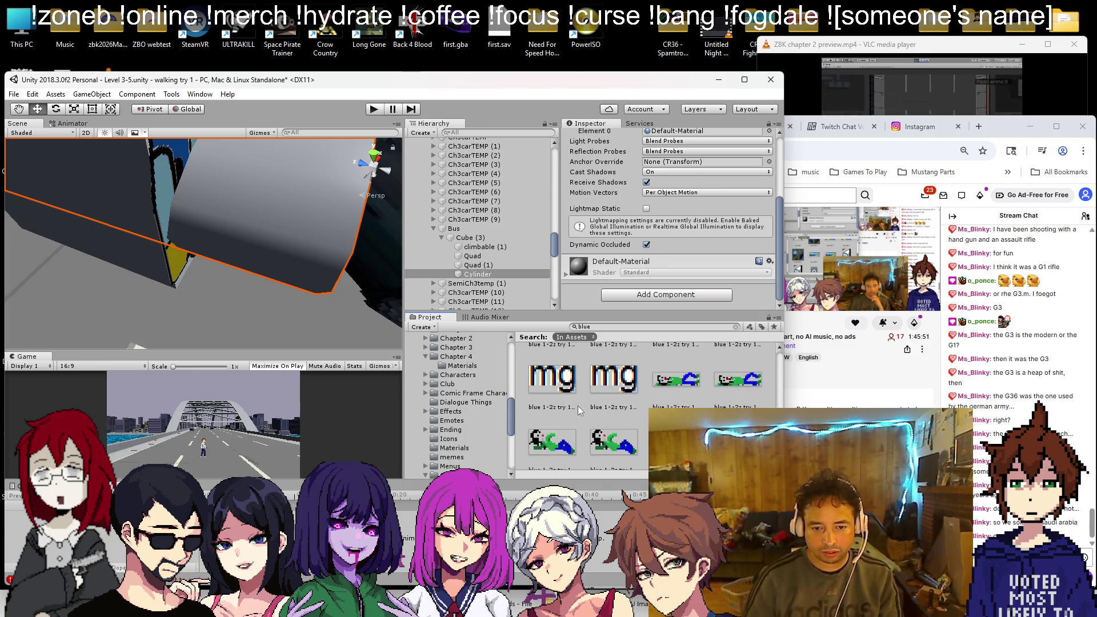
drag(578, 406, 331, 232)
key(f)
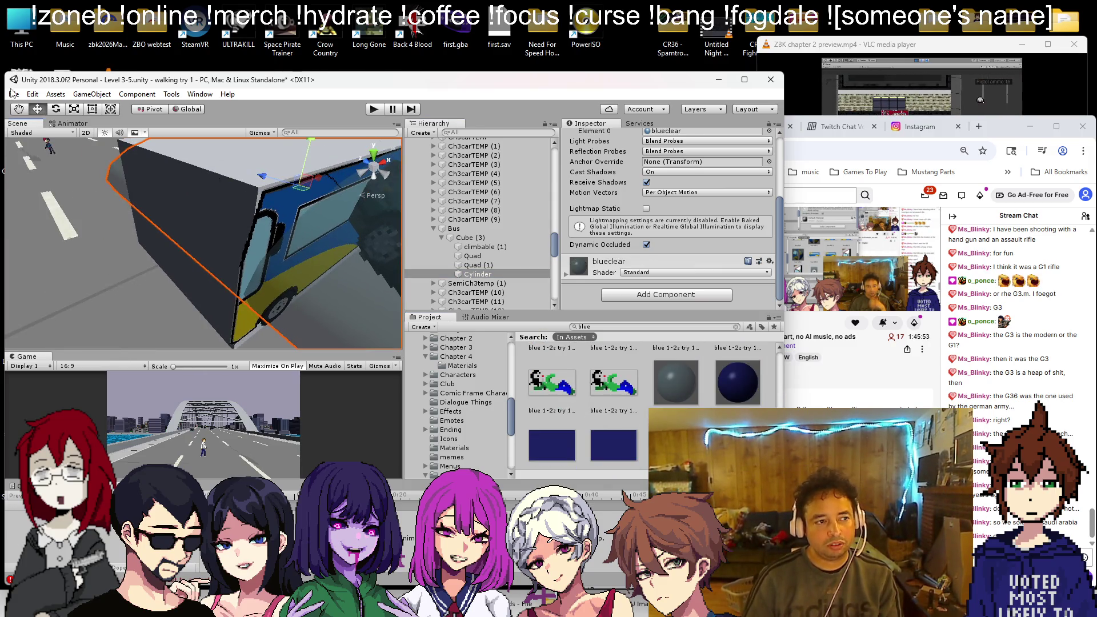
mouse_move(242, 184)
mouse_down()
mouse_move(315, 159)
mouse_move(283, 286)
mouse_move(308, 274)
mouse_move(164, 233)
mouse_move(166, 250)
mouse_move(207, 160)
mouse_move(207, 266)
mouse_move(204, 241)
mouse_move(258, 203)
mouse_move(209, 182)
mouse_move(214, 235)
mouse_move(193, 214)
mouse_move(180, 242)
mouse_up()
click(165, 247)
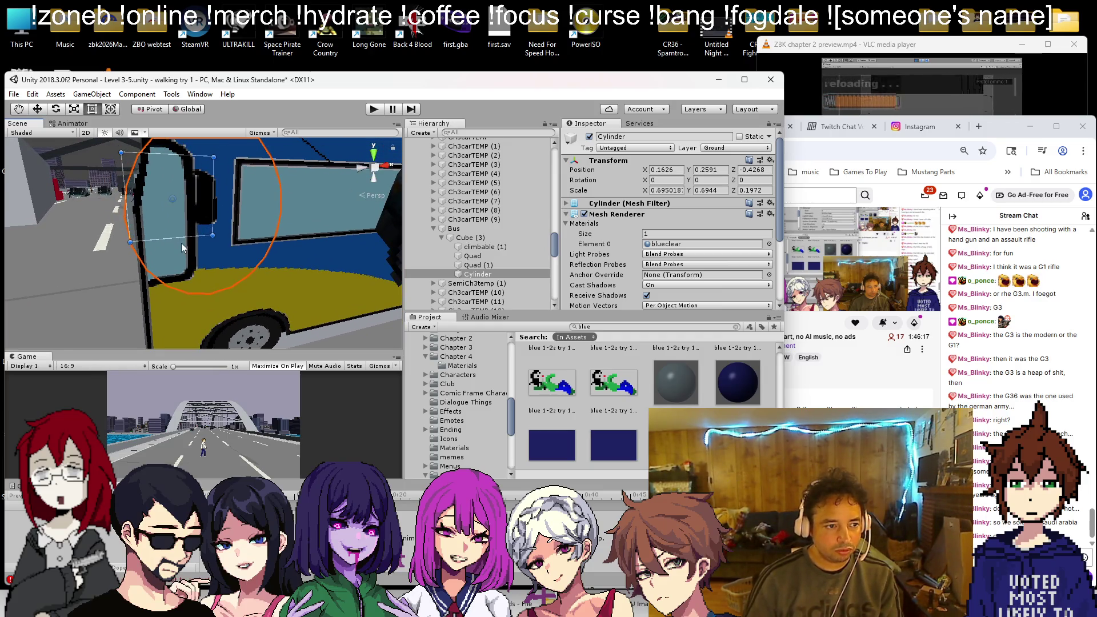
click(181, 241)
click(134, 228)
mouse_move(160, 240)
mouse_down()
mouse_move(161, 264)
mouse_move(235, 261)
mouse_move(126, 240)
mouse_move(255, 262)
mouse_move(359, 244)
mouse_up()
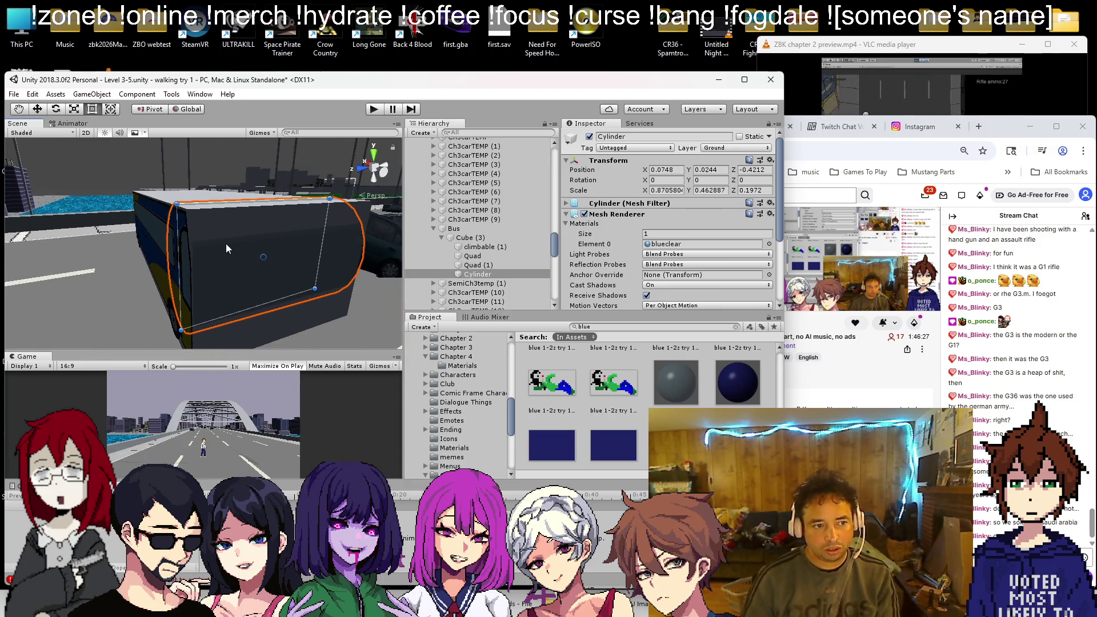
mouse_move(173, 240)
mouse_down()
mouse_move(303, 255)
mouse_move(298, 240)
mouse_move(327, 222)
mouse_move(228, 249)
mouse_move(86, 244)
mouse_move(193, 254)
mouse_up()
scroll(194, 253, up, 5)
scroll(196, 257, up, 4)
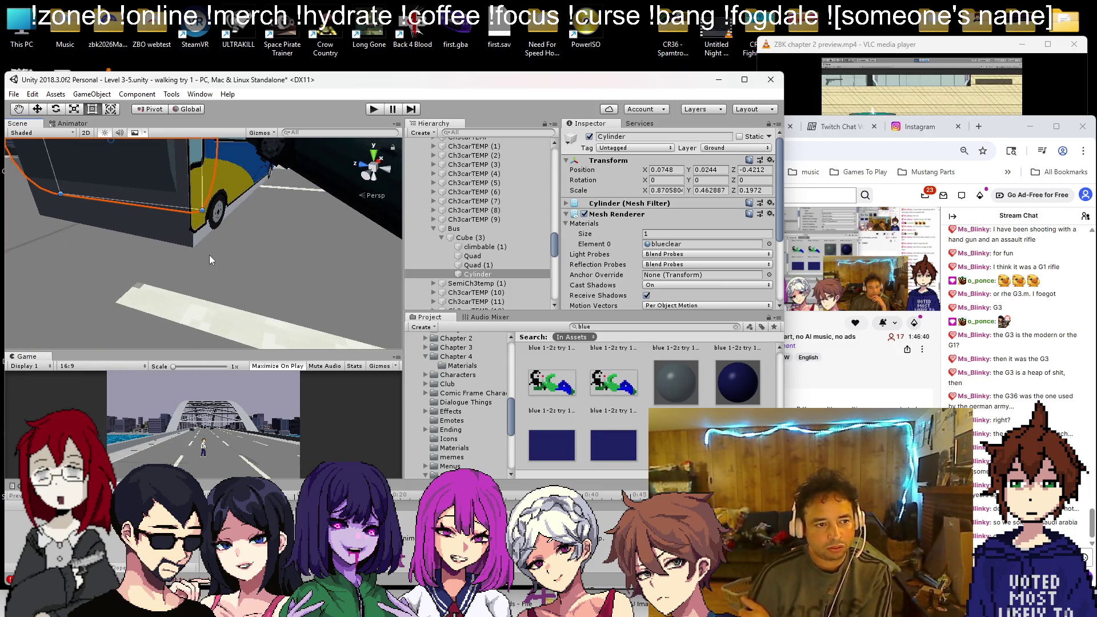
drag(209, 255, 231, 246)
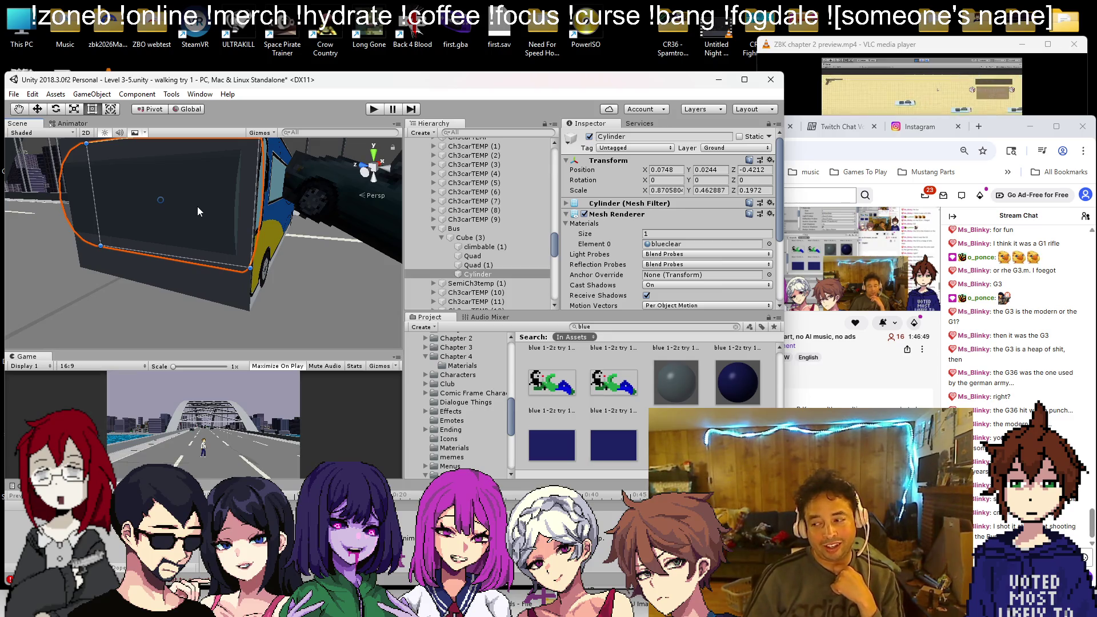
click(448, 238)
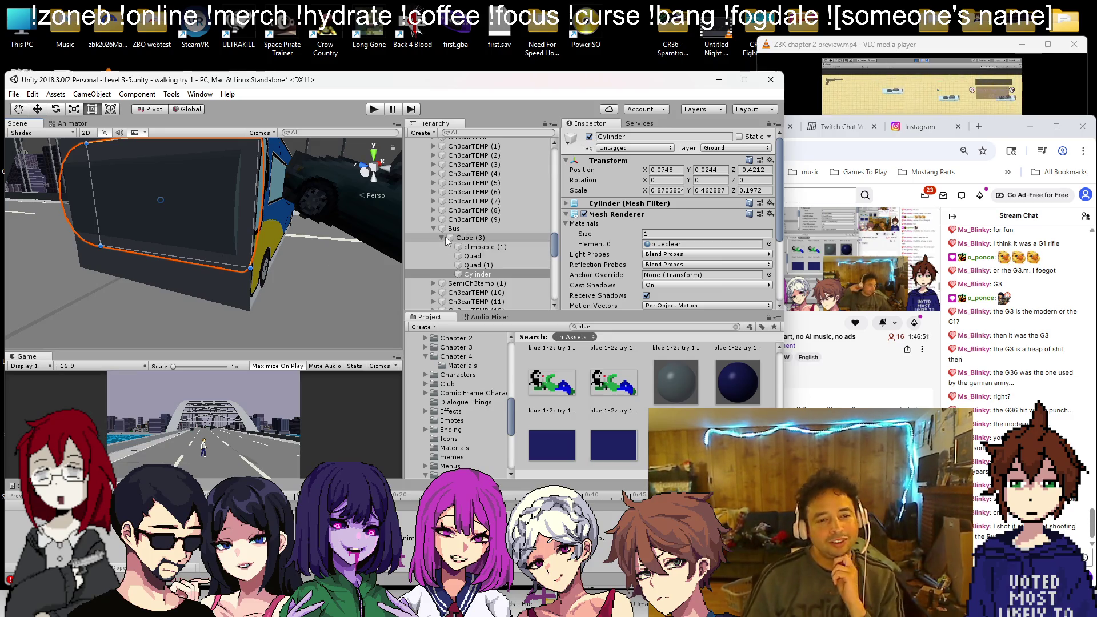
Step: Add a Cube under Cube (3) and flatten it to 0.367437 × 1 × 1.018872 against the side
right_click(453, 239)
mouse_move(485, 334)
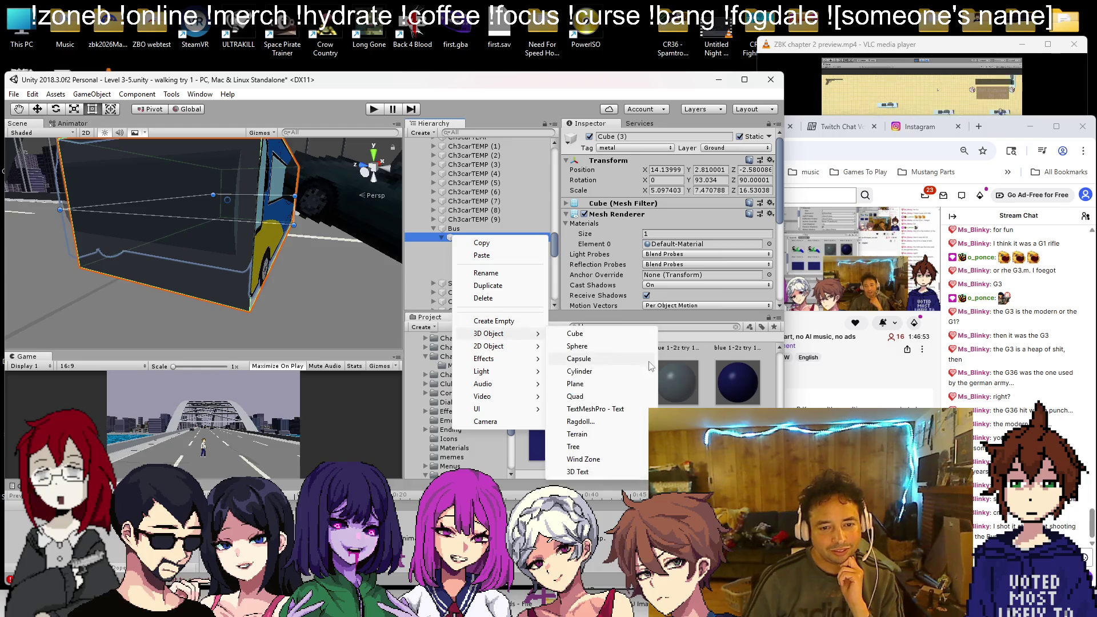
click(574, 334)
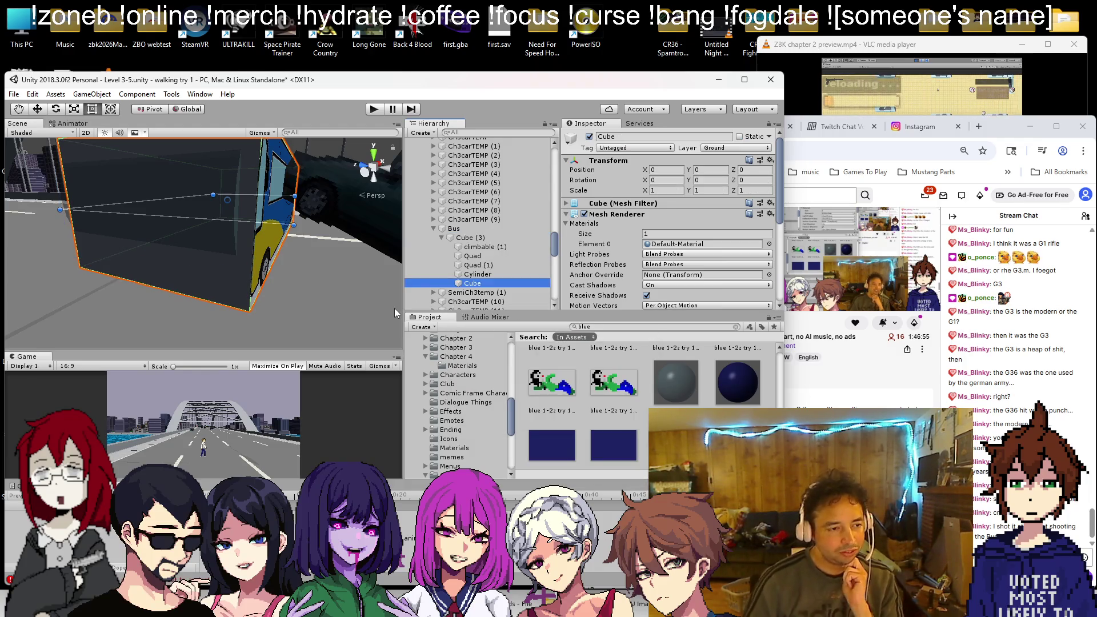
drag(222, 221, 228, 187)
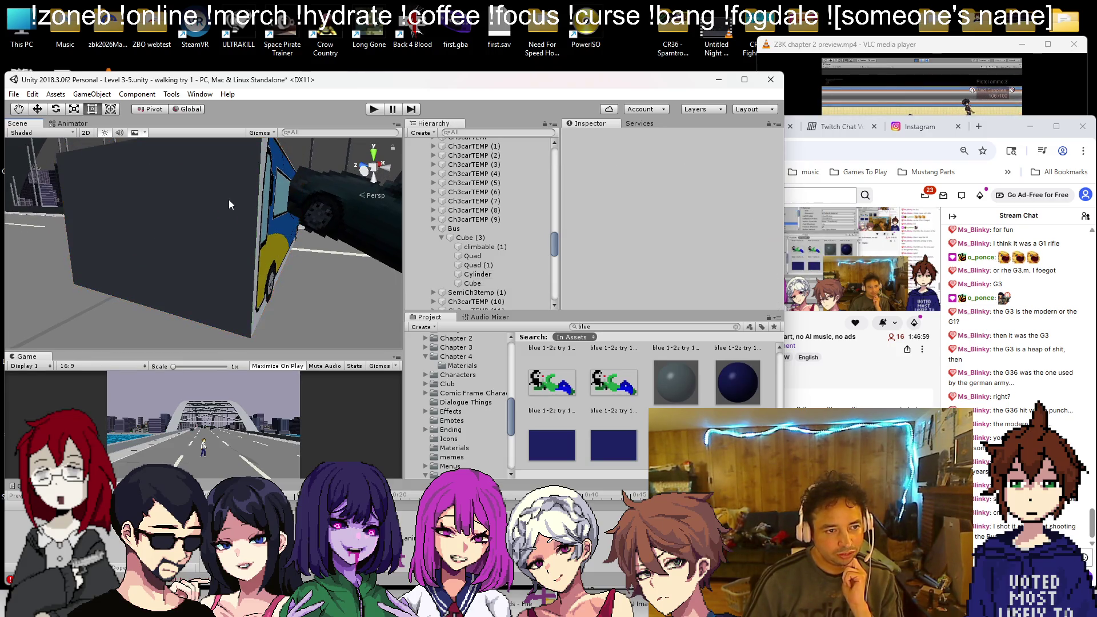
mouse_move(253, 172)
mouse_down()
mouse_move(245, 268)
mouse_move(182, 224)
mouse_move(197, 222)
mouse_move(177, 222)
mouse_move(223, 220)
mouse_move(227, 231)
mouse_move(180, 264)
mouse_up()
mouse_move(82, 307)
mouse_down()
mouse_move(130, 276)
mouse_move(173, 296)
mouse_move(178, 281)
mouse_move(232, 300)
mouse_up()
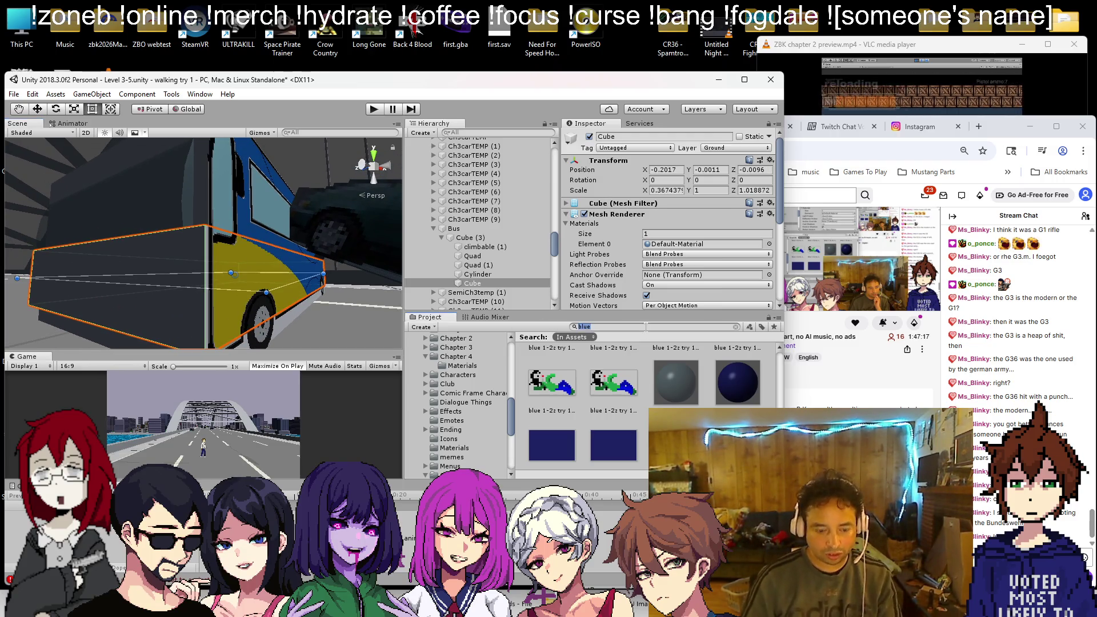
Step: Search for the door textures and apply the rollup door clear material to the new panel
text(door)
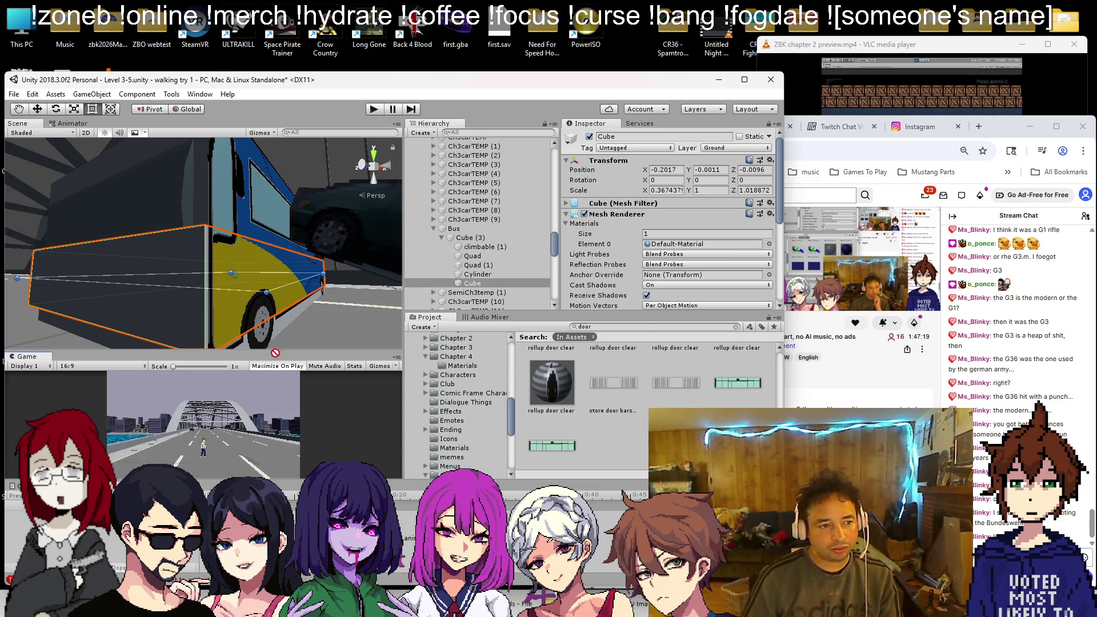
drag(289, 353, 92, 306)
mouse_move(204, 277)
mouse_down()
mouse_move(160, 293)
mouse_move(138, 262)
mouse_up()
Step: Move Cube (3)'s five child parts out so they sit directly under Bus
click(239, 231)
drag(238, 230, 264, 252)
click(472, 283)
shift+click(479, 246)
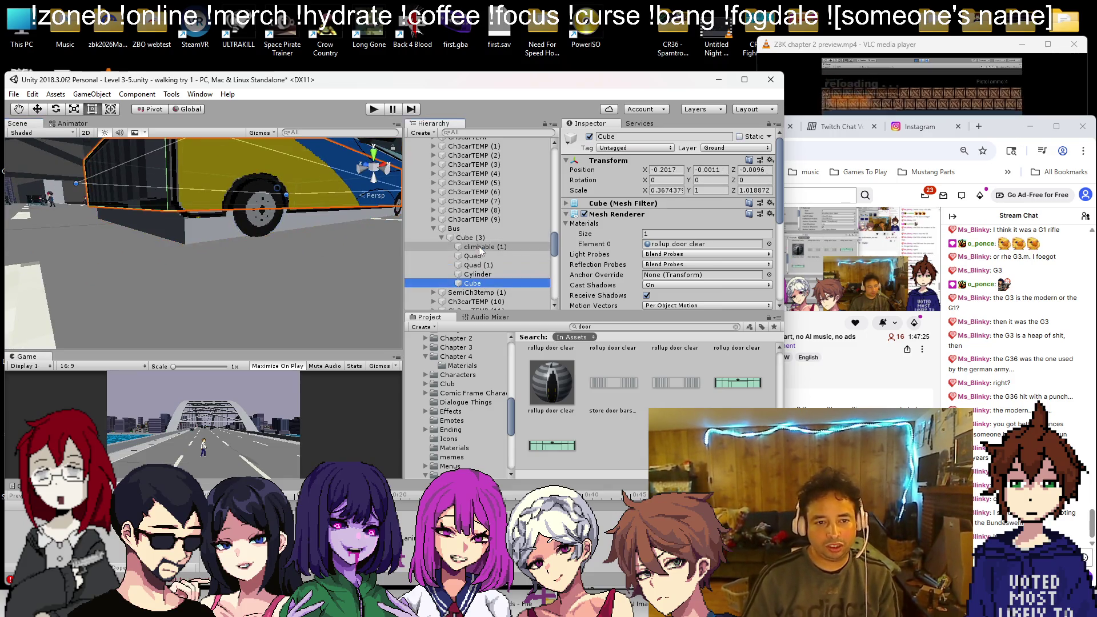
drag(479, 246, 473, 234)
Step: Narrow the body box Cube (3) to 4.59276 wide and raise it to Y 3.063
click(471, 283)
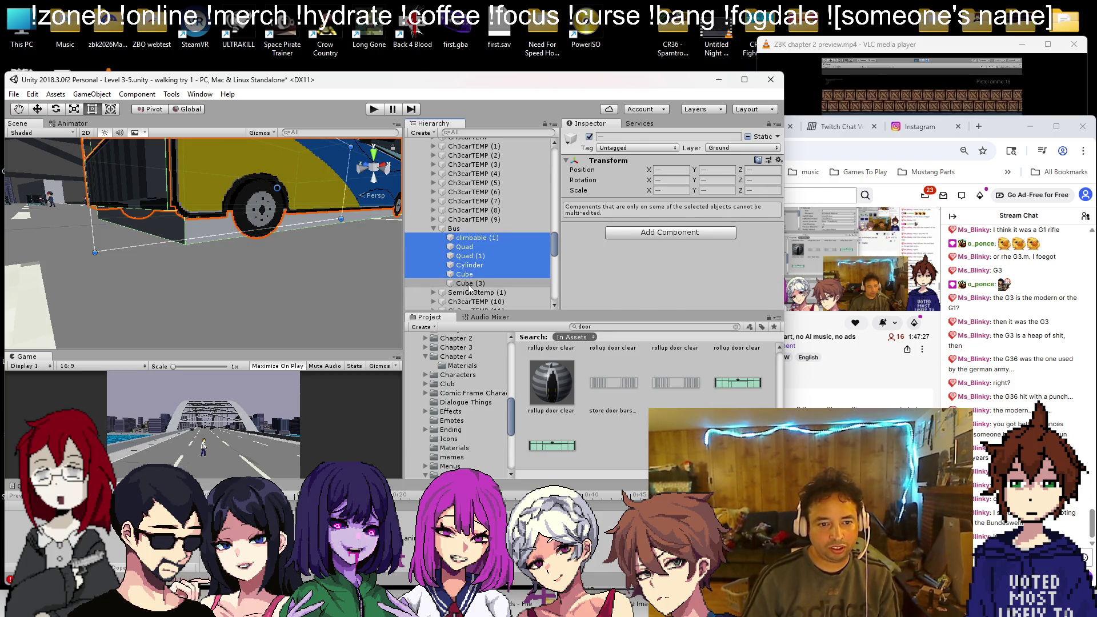
drag(281, 216, 253, 239)
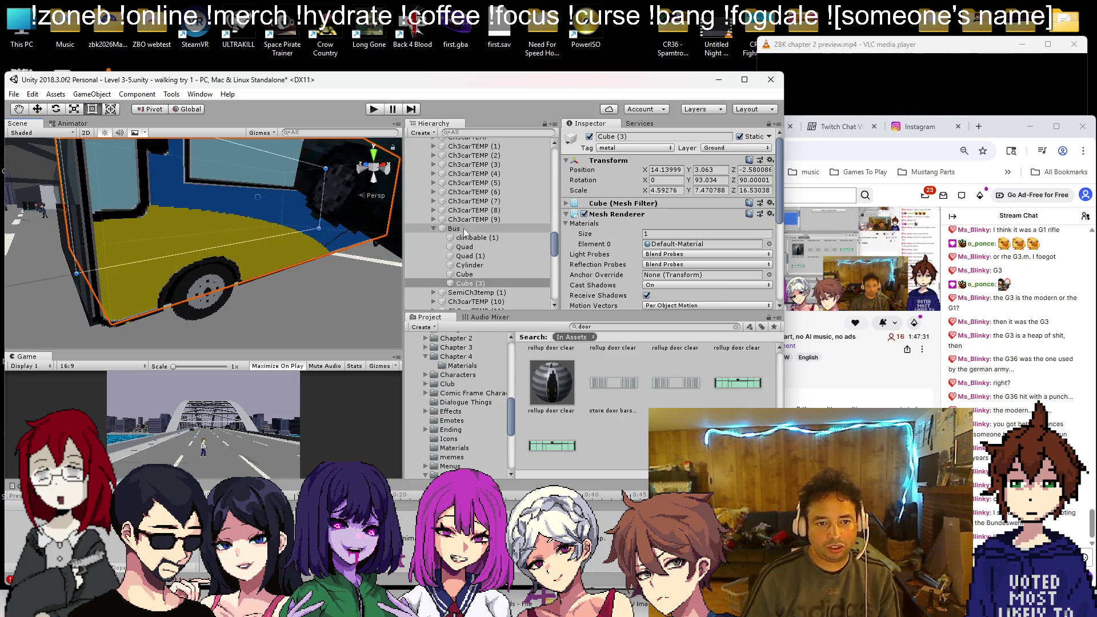
mouse_move(108, 225)
mouse_down()
mouse_move(244, 257)
mouse_move(318, 256)
mouse_move(279, 249)
mouse_move(223, 276)
mouse_move(1052, 213)
mouse_move(709, 216)
mouse_move(441, 176)
mouse_move(246, 351)
mouse_move(224, 270)
mouse_up()
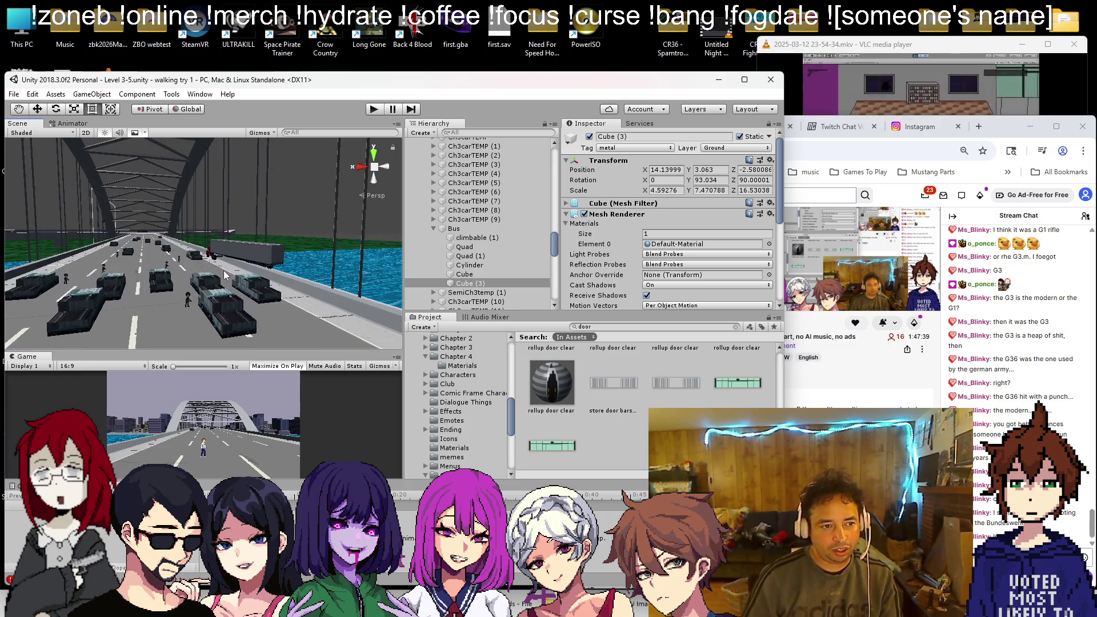
Step: Duplicate the wheel Cylinder (2) as Cylinder (9) and move the copy into the Bus group
click(216, 259)
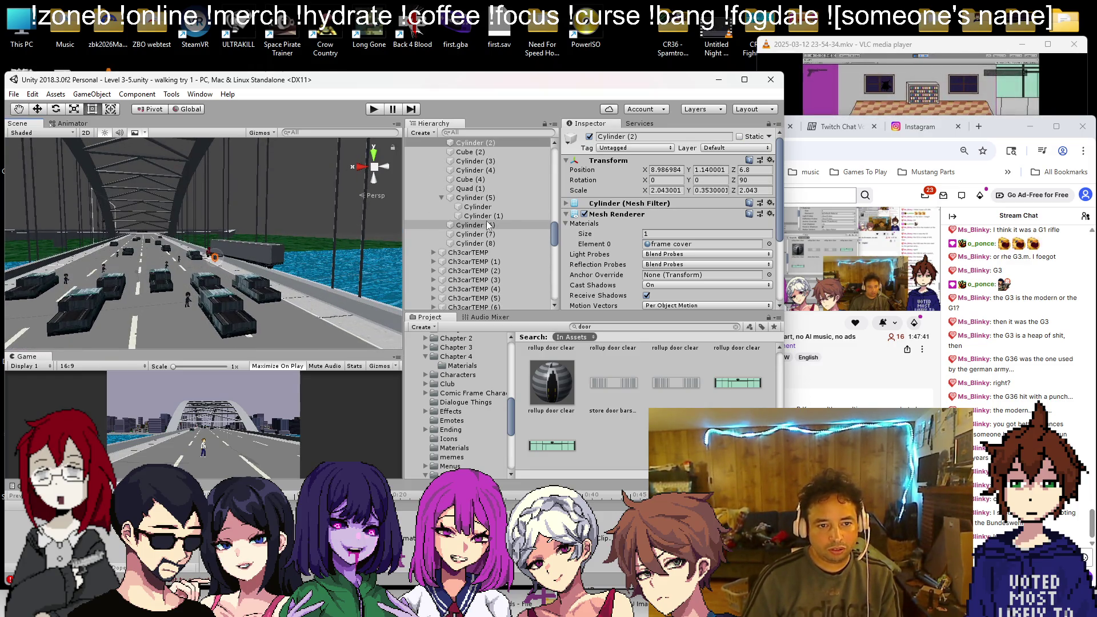
key(ctrl+d)
scroll(486, 234, up, 3)
scroll(487, 239, up, 2)
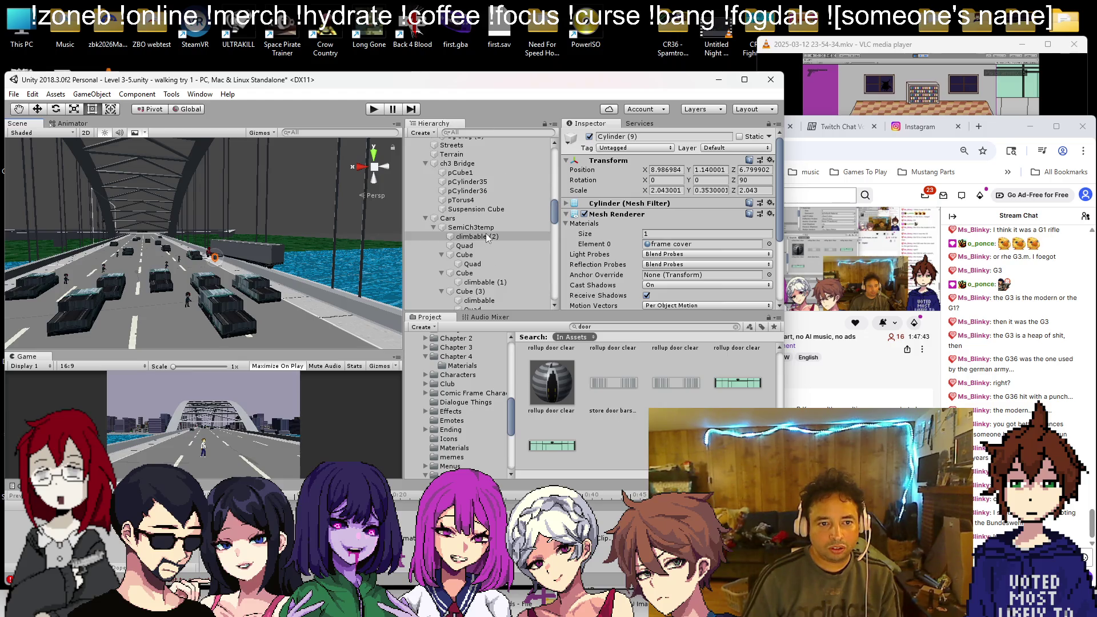
scroll(485, 234, down, 5)
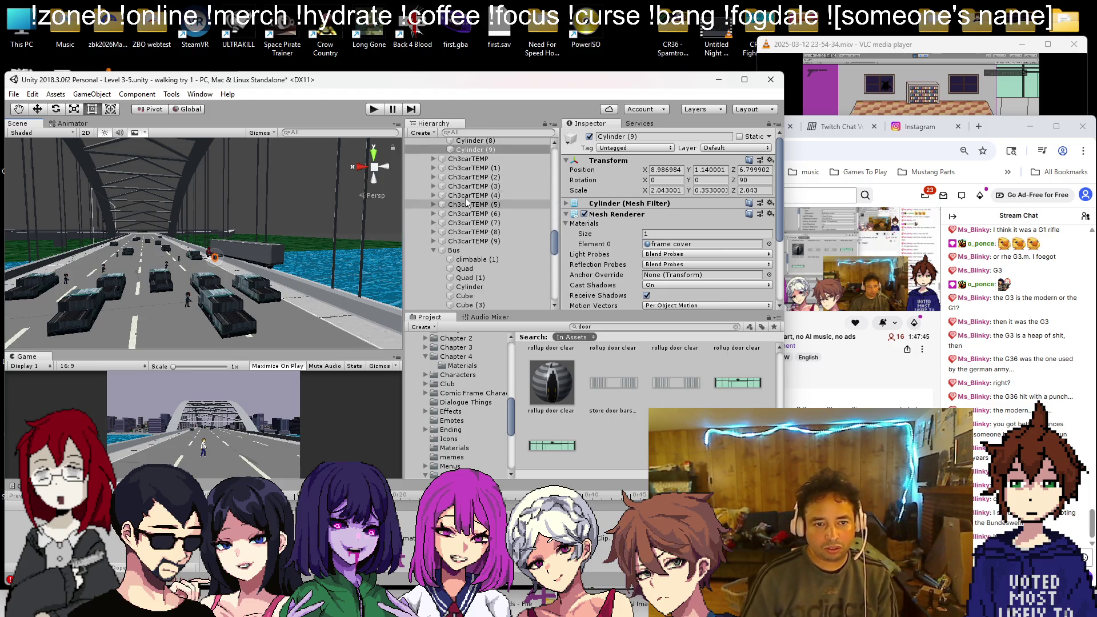
mouse_move(471, 151)
mouse_down()
mouse_move(492, 252)
mouse_move(515, 251)
mouse_up()
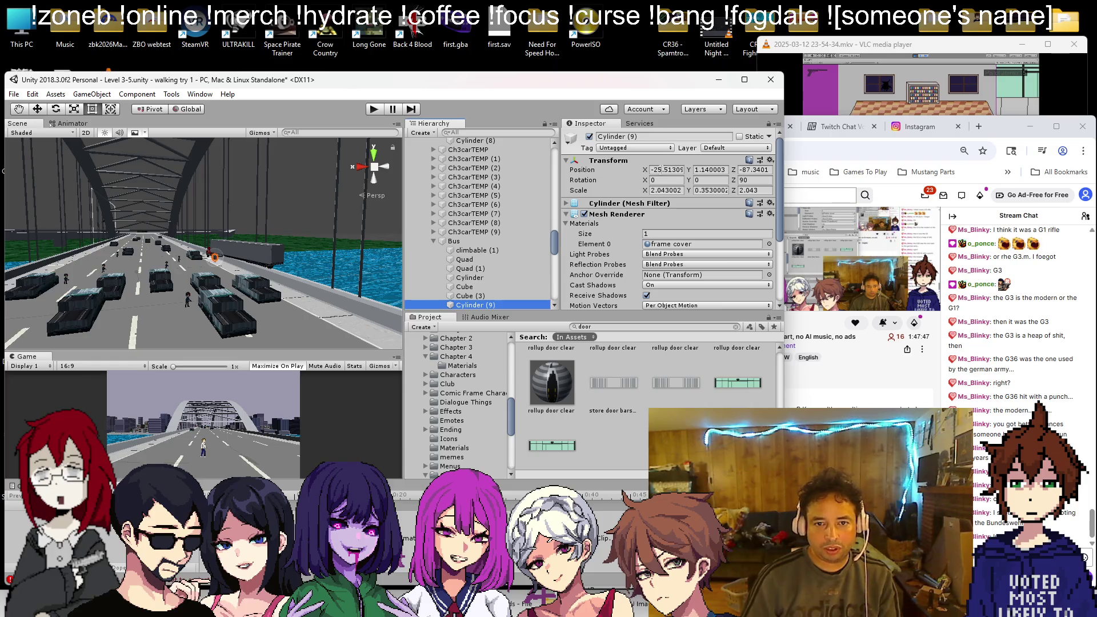
Step: Move Cylinder (9) beside the bus and rotate it upright like a wheel under the bus side
double_click(490, 306)
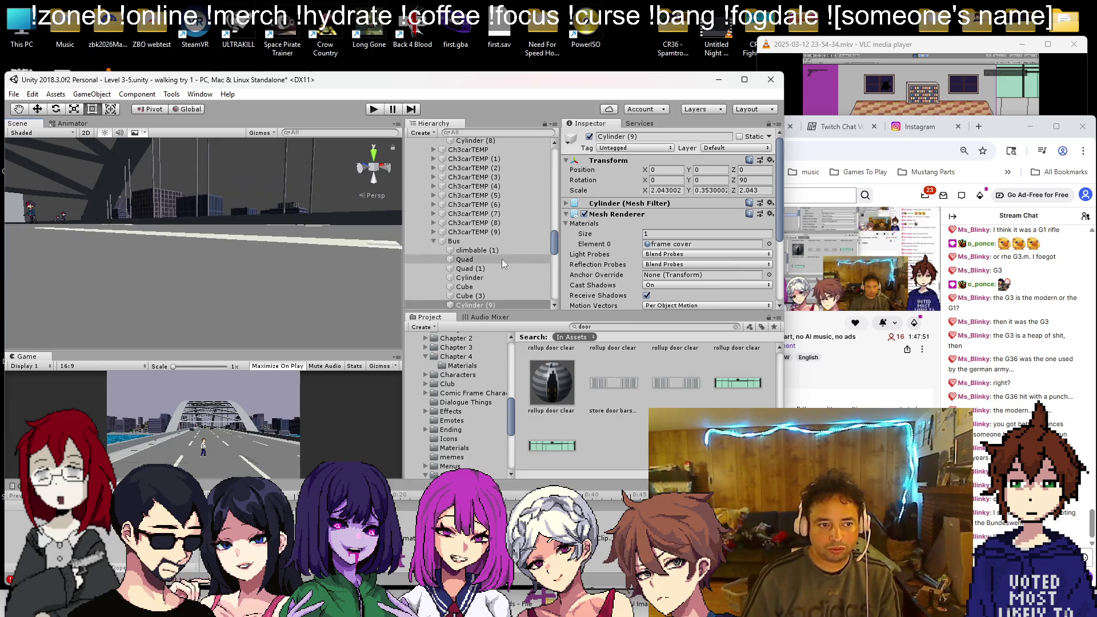
scroll(503, 263, down, 10)
mouse_move(204, 206)
alt+mouse_down()
mouse_move(244, 281)
mouse_move(194, 286)
mouse_move(114, 172)
alt+mouse_up()
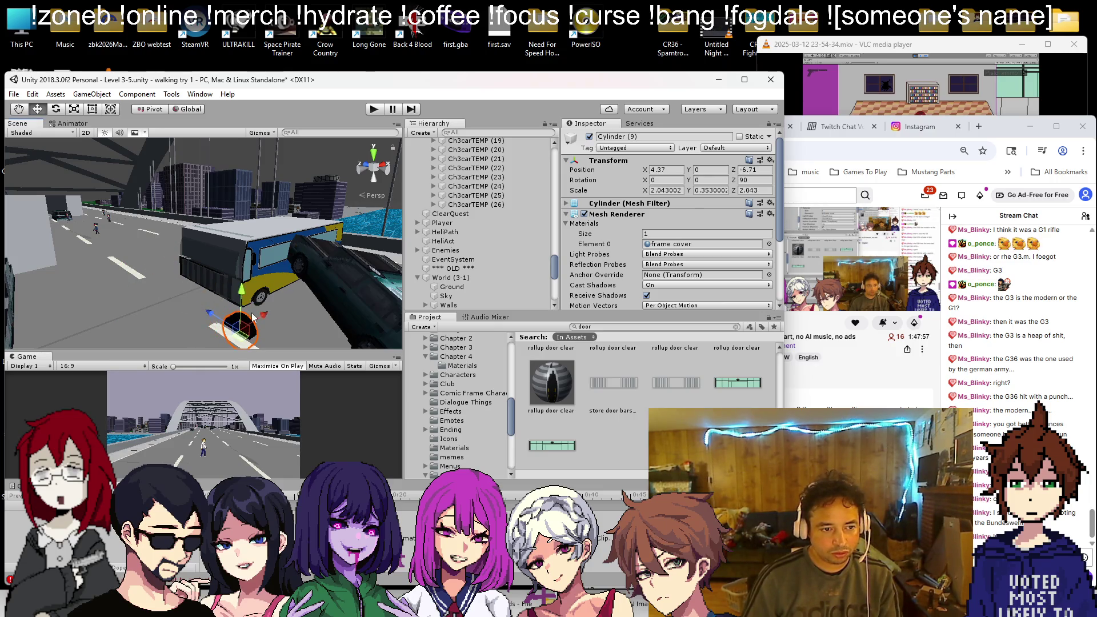
drag(300, 297, 317, 301)
key(f)
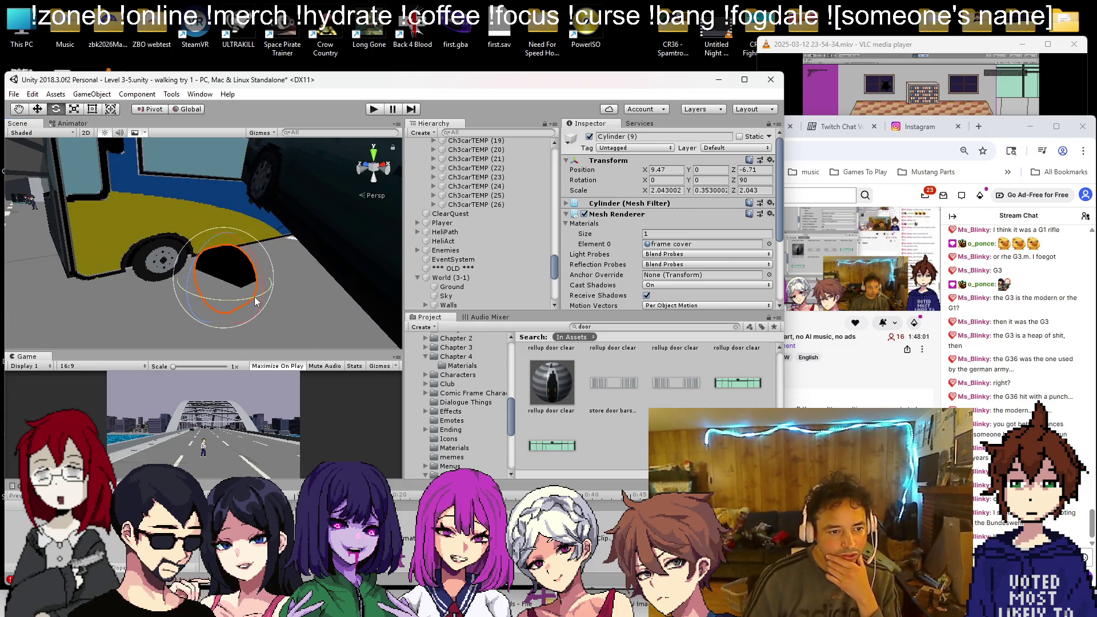
drag(255, 297, 132, 302)
mouse_move(209, 302)
alt+mouse_down()
mouse_move(287, 310)
mouse_move(313, 286)
alt+mouse_up()
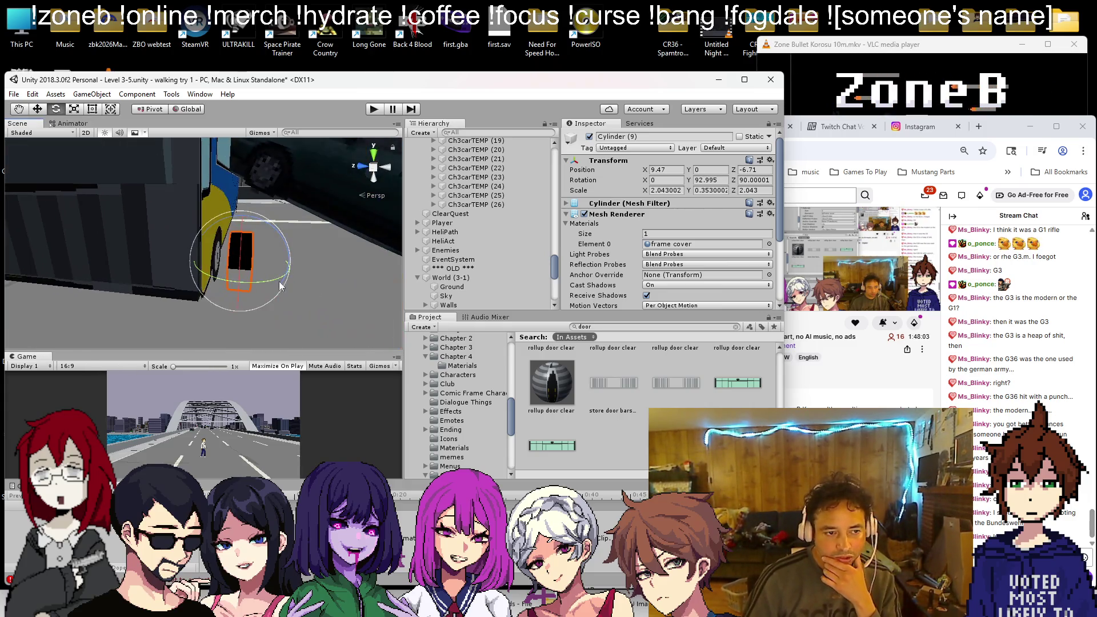
key(w)
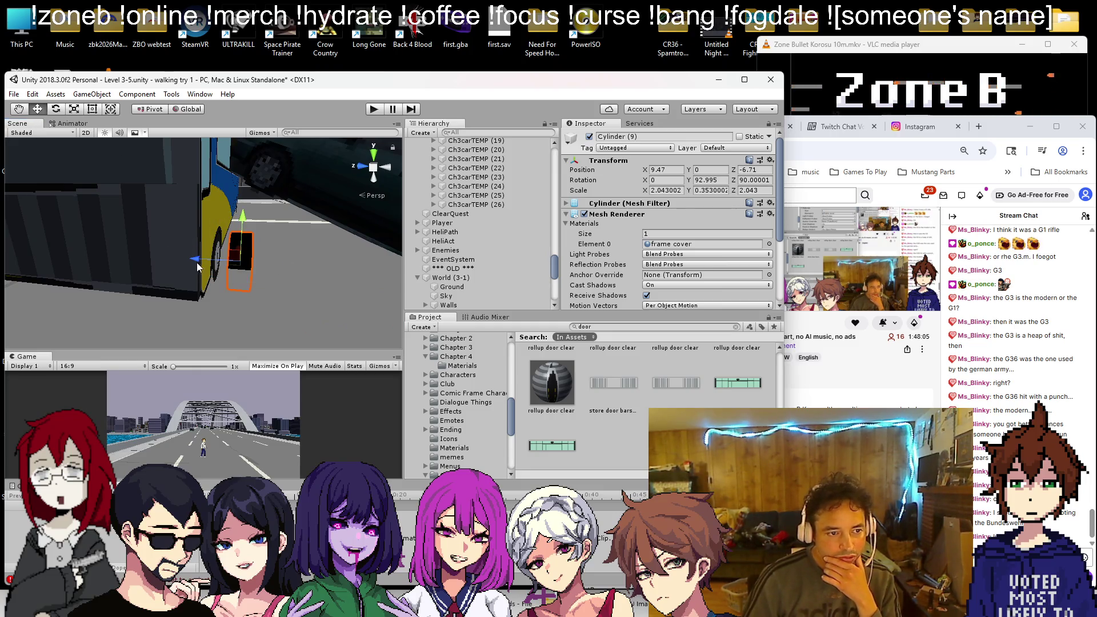
drag(171, 262, 236, 252)
key(f)
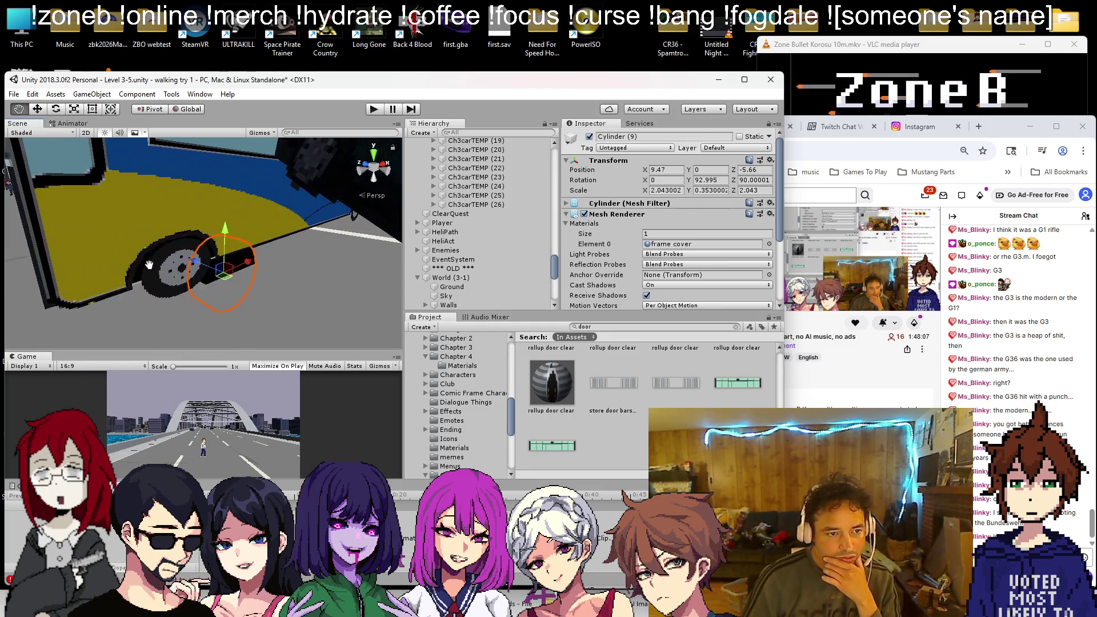
drag(215, 280, 189, 263)
key(f)
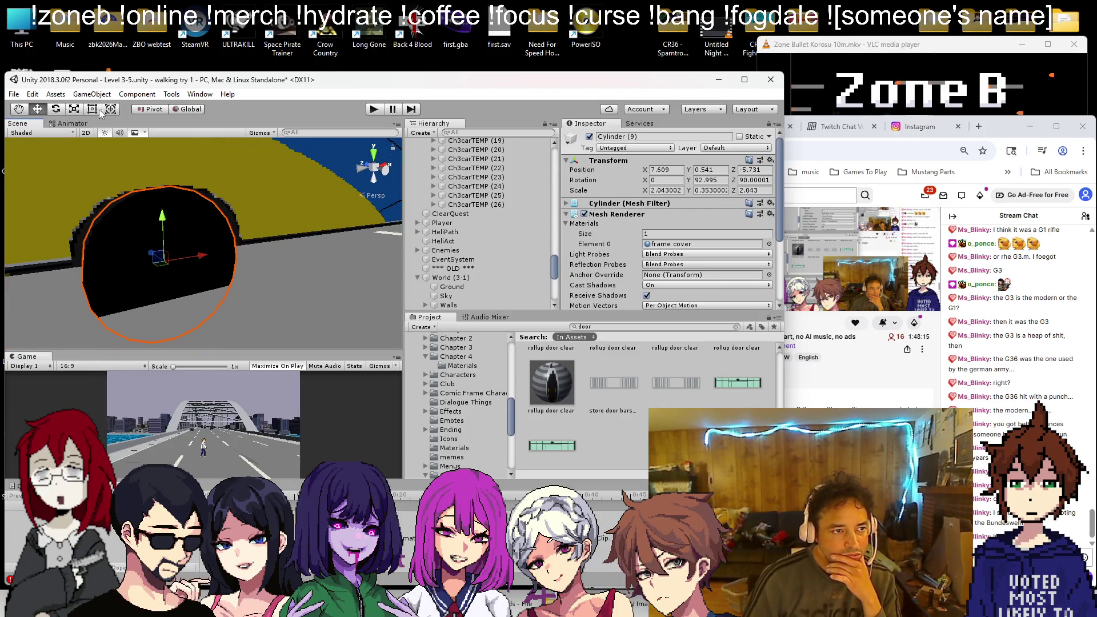
Step: Shrink the wheel and set its Scale Z to 1.305952
drag(166, 189, 168, 203)
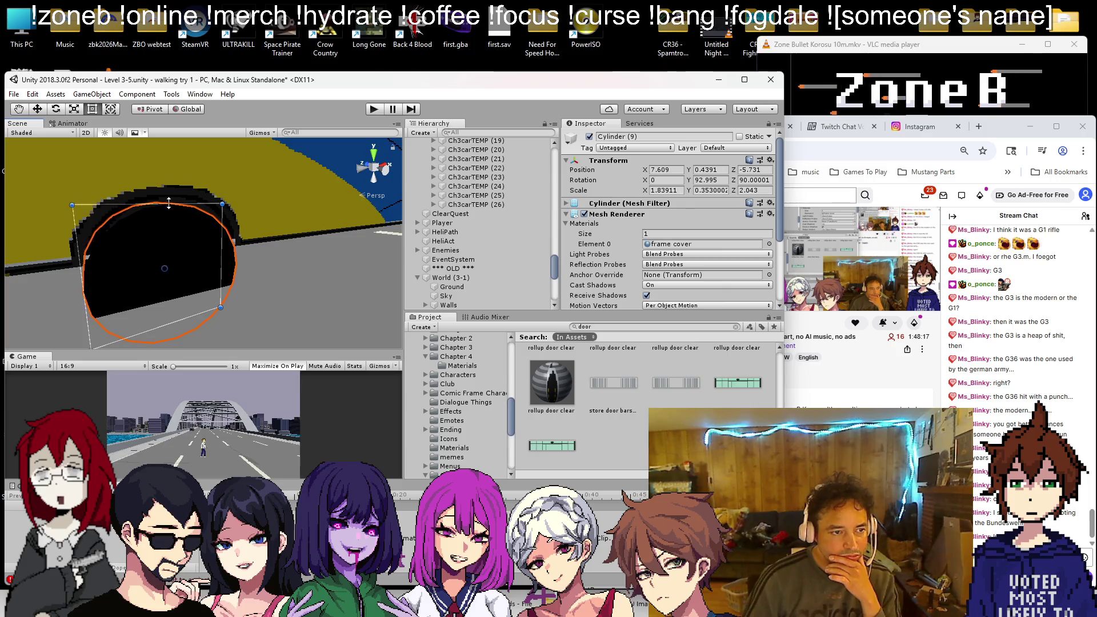
drag(168, 314, 168, 290)
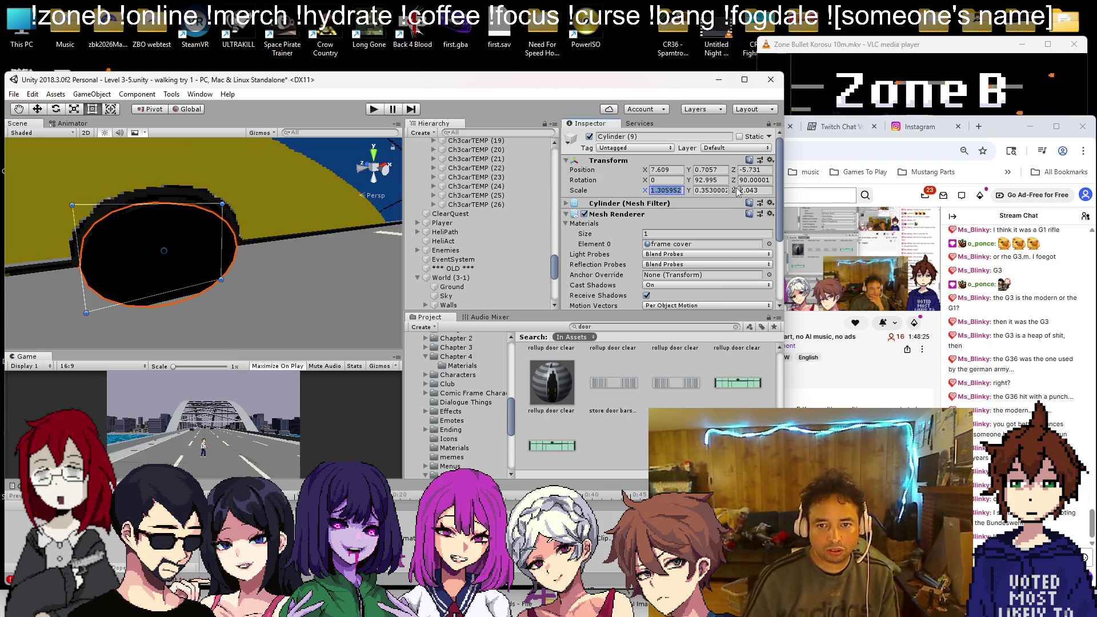
text(1.305952)
key(Return)
mouse_move(171, 257)
mouse_down()
mouse_move(274, 284)
mouse_move(267, 261)
mouse_move(287, 252)
mouse_up()
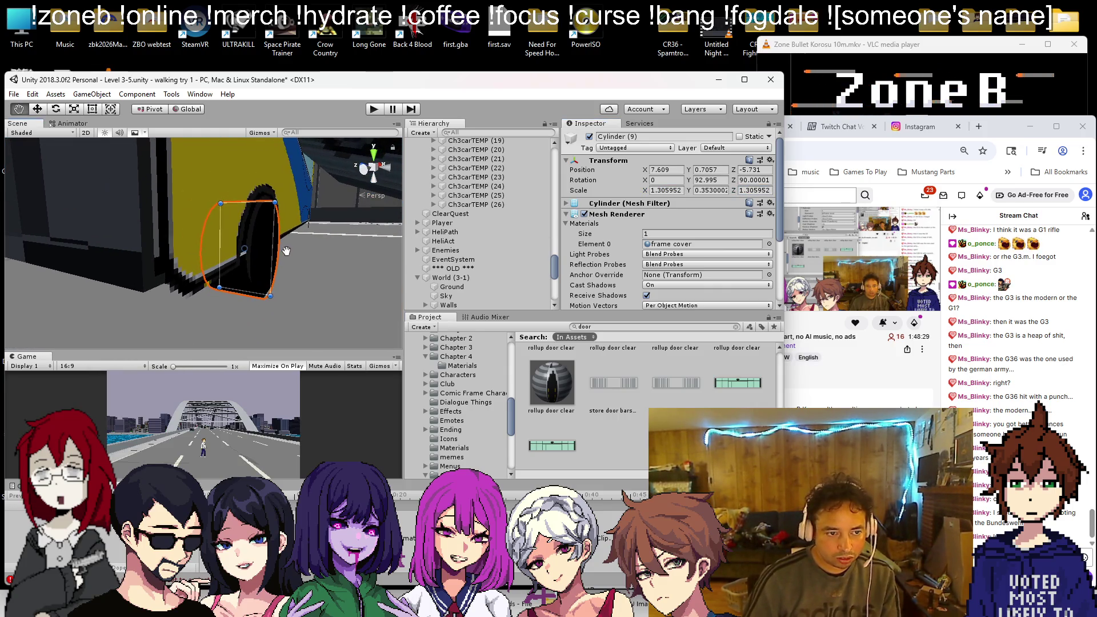
mouse_move(207, 244)
mouse_down()
mouse_move(143, 265)
mouse_move(132, 226)
mouse_move(164, 204)
mouse_move(246, 271)
mouse_move(293, 270)
mouse_move(194, 283)
mouse_move(246, 276)
mouse_move(343, 294)
mouse_move(277, 280)
mouse_up()
Step: Duplicate the wheel as Cylinder (10) and place it at 7.84, 0.71, 1.05 along the bus side
key(ctrl+d)
key(f)
mouse_move(188, 258)
mouse_down()
mouse_move(173, 259)
mouse_move(178, 275)
mouse_move(148, 294)
mouse_move(157, 271)
mouse_move(224, 248)
mouse_move(167, 262)
mouse_move(253, 242)
mouse_move(39, 273)
mouse_move(171, 252)
mouse_up()
click(1029, 243)
Step: Select Cube (3) and the wheels Cylinder (9) and (10) to inspect the yellow side panel
mouse_move(305, 259)
mouse_down()
mouse_move(115, 286)
mouse_move(156, 274)
mouse_up()
click(153, 278)
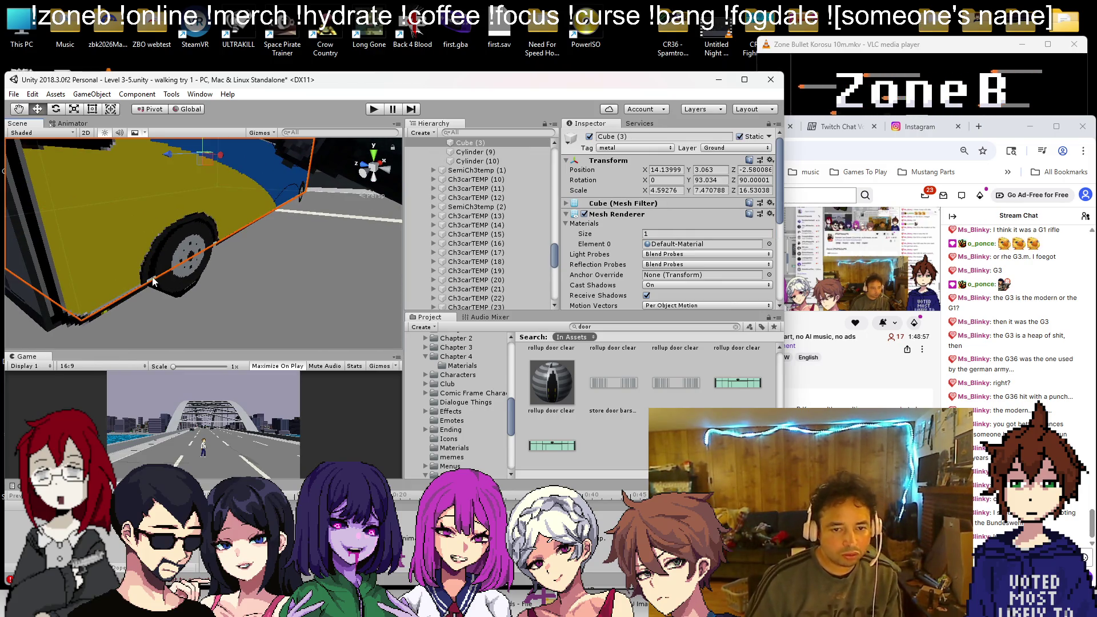
click(462, 160)
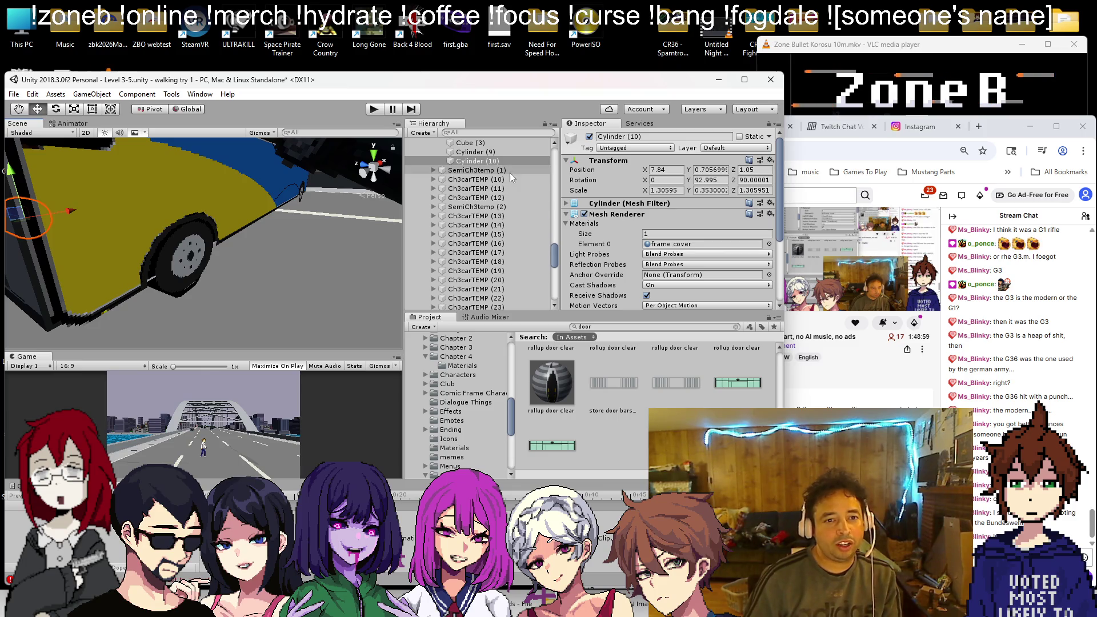
double_click(461, 153)
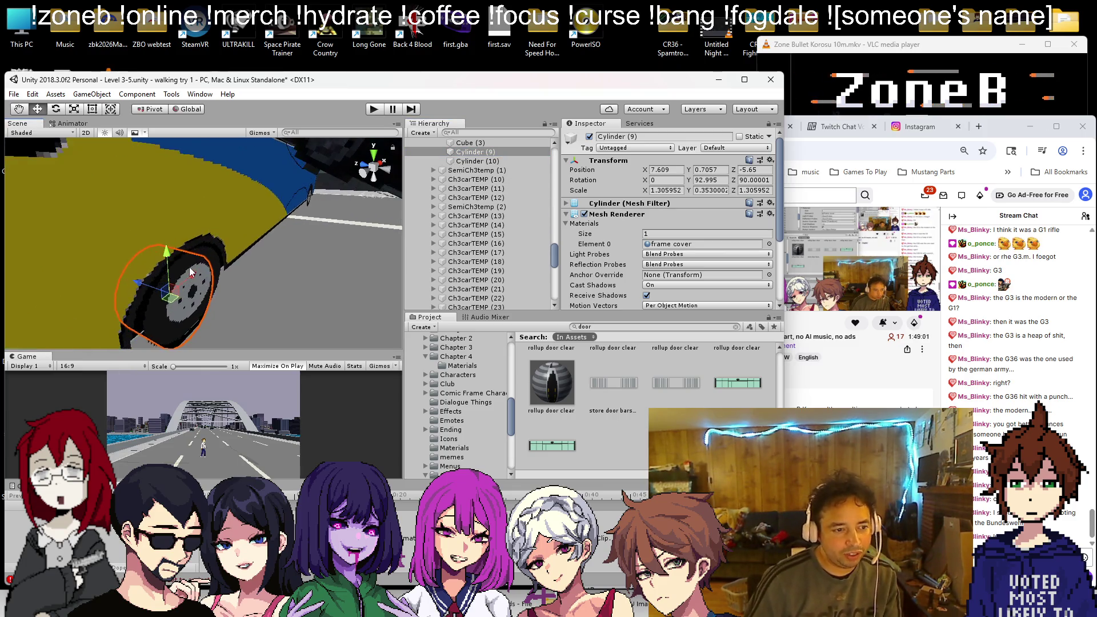
drag(189, 227, 179, 194)
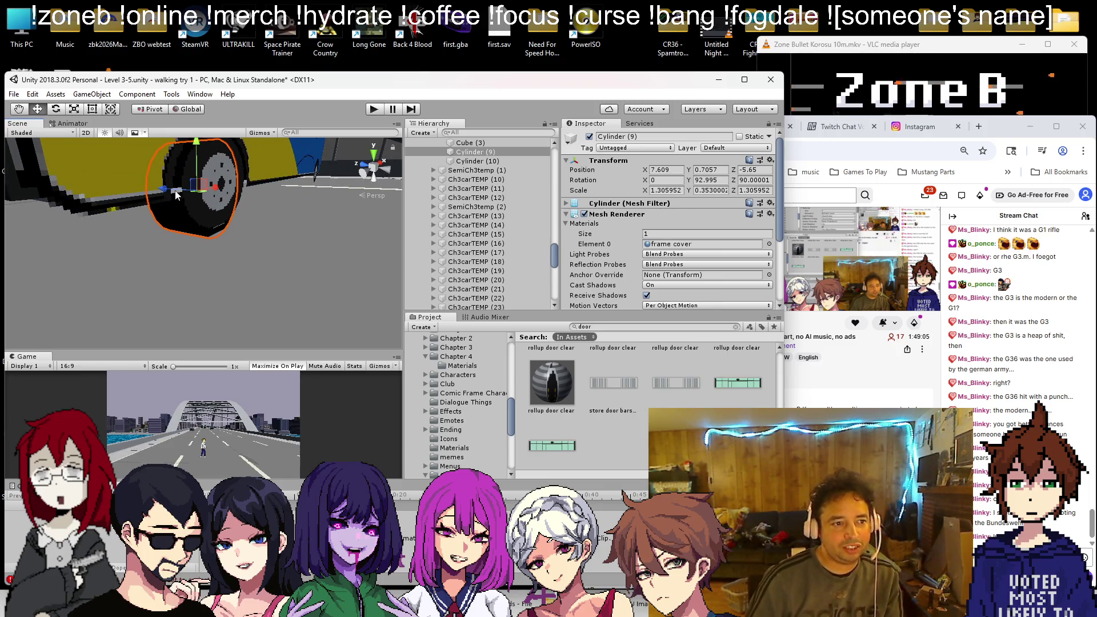
click(96, 181)
click(177, 198)
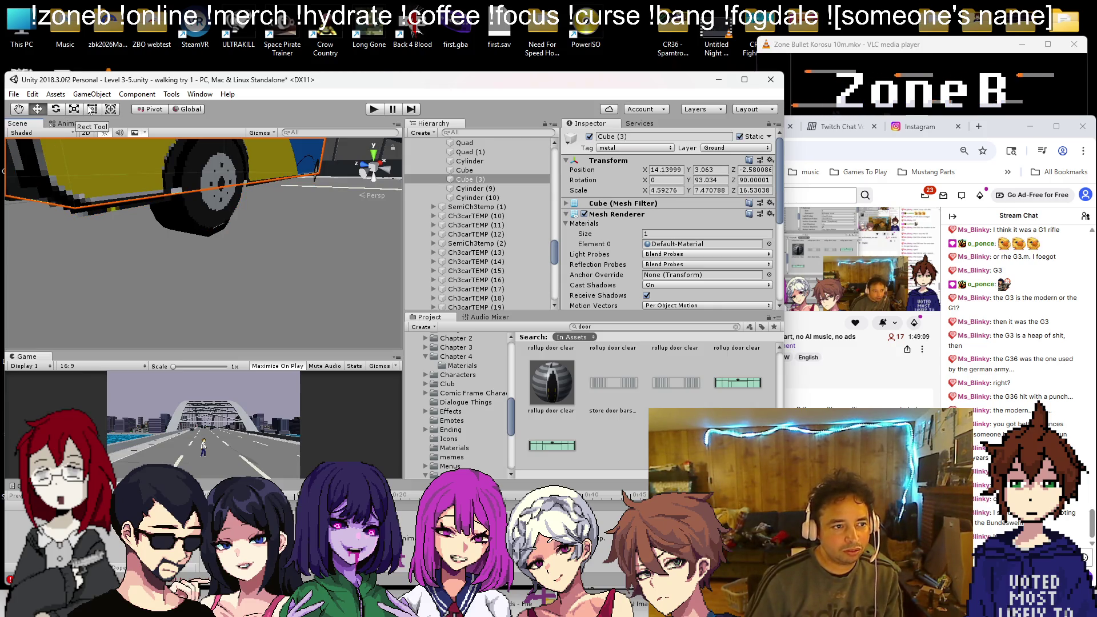
drag(210, 159, 202, 193)
scroll(211, 258, up, 4)
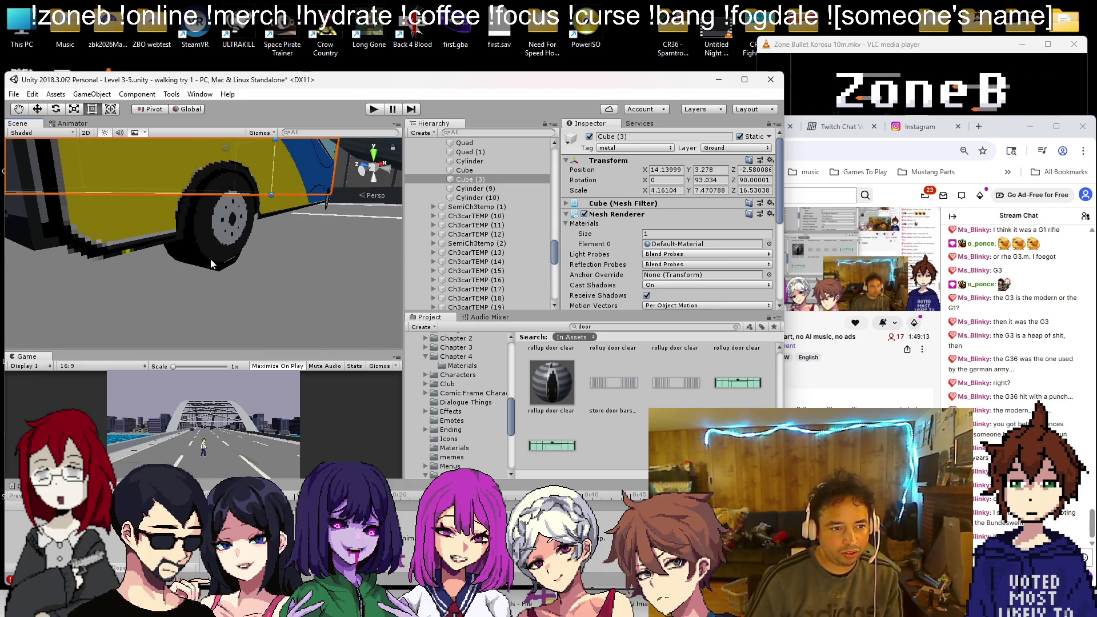
drag(197, 264, 170, 254)
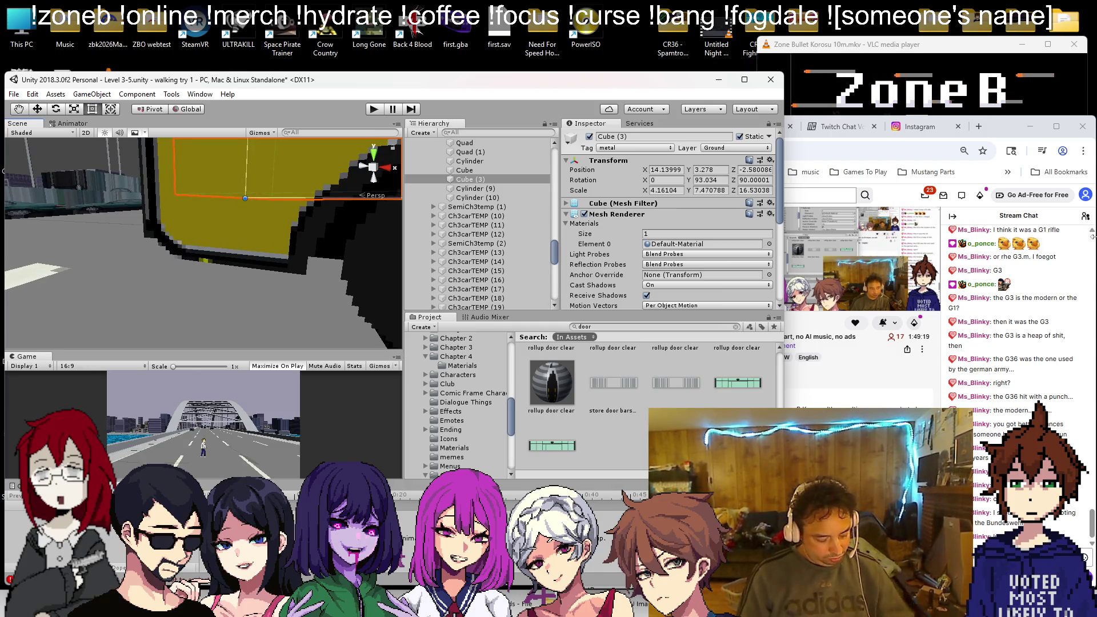
mouse_move(271, 285)
mouse_down()
mouse_move(318, 234)
mouse_move(142, 296)
mouse_move(158, 296)
mouse_move(114, 281)
mouse_move(217, 265)
mouse_up()
Step: Stretch the front wheel cylinder wider to fill its arch
click(191, 284)
key(f)
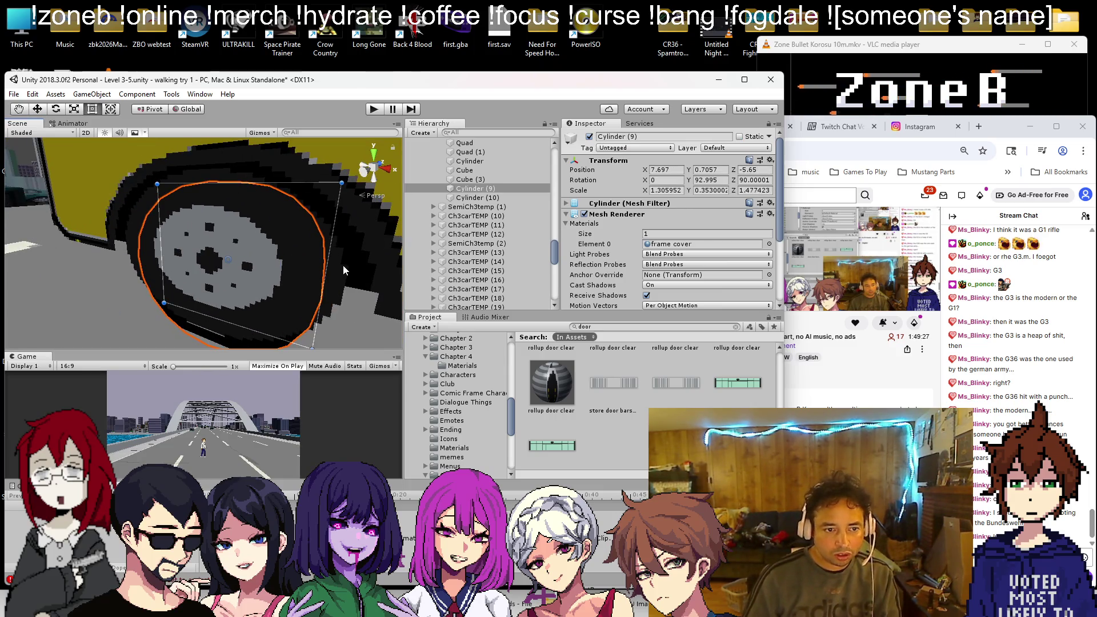
drag(327, 260, 348, 263)
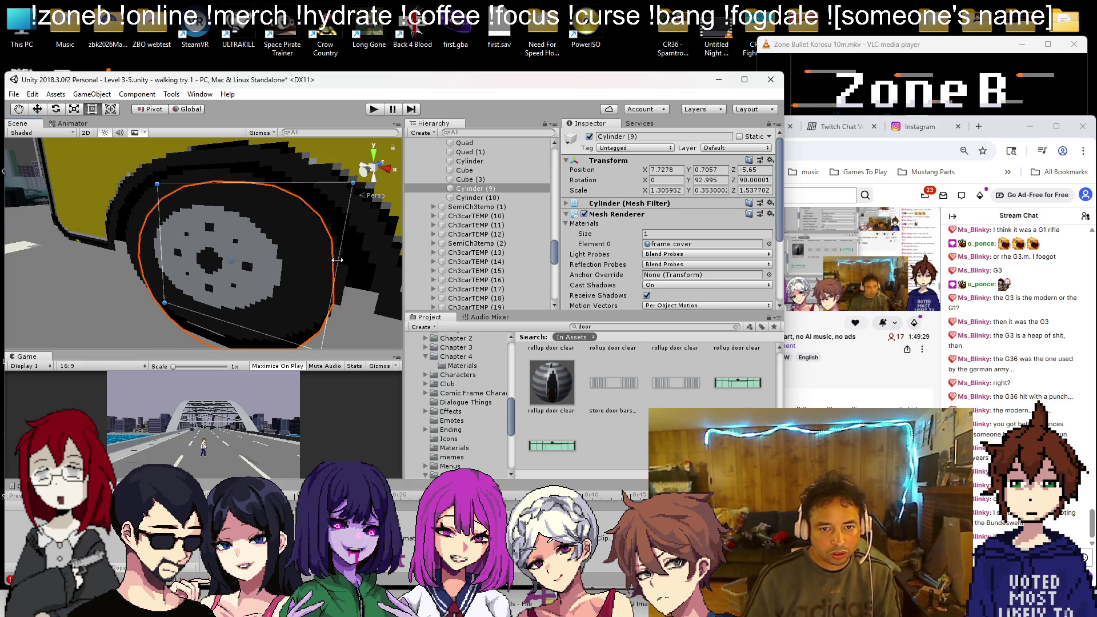
scroll(249, 265, up, 3)
mouse_move(249, 265)
mouse_down()
mouse_move(207, 265)
mouse_move(257, 263)
mouse_move(191, 257)
mouse_move(482, 245)
mouse_up()
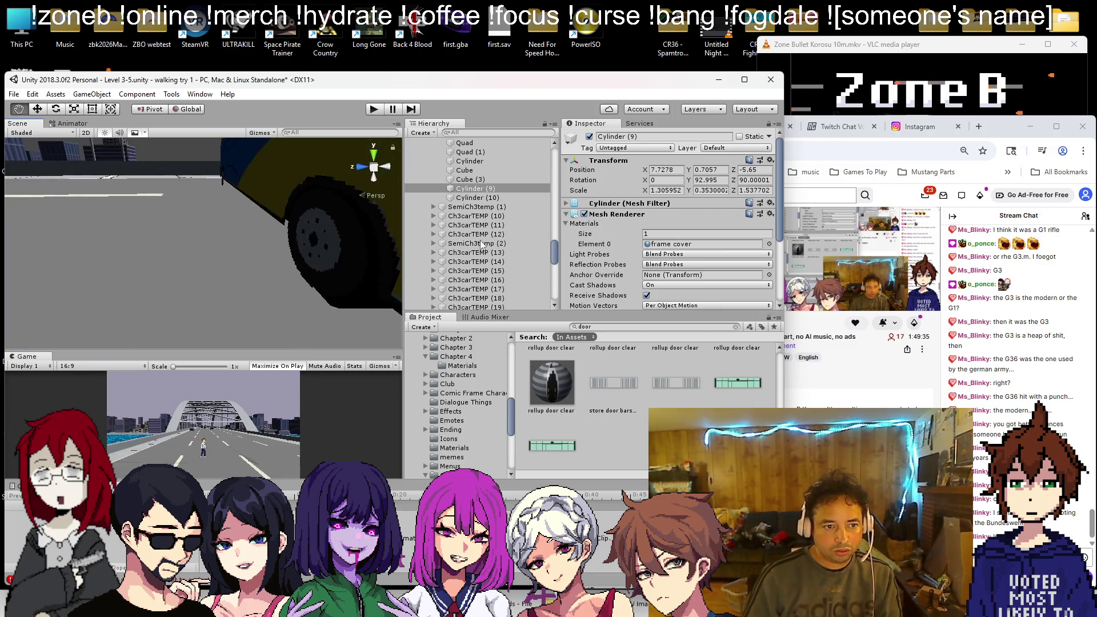
Step: Select the other wheel as well and duplicate both as Cylinder (11) and Cylinder (12)
click(477, 197)
key(f)
mouse_move(229, 223)
mouse_down()
mouse_move(437, 238)
mouse_move(219, 238)
mouse_up()
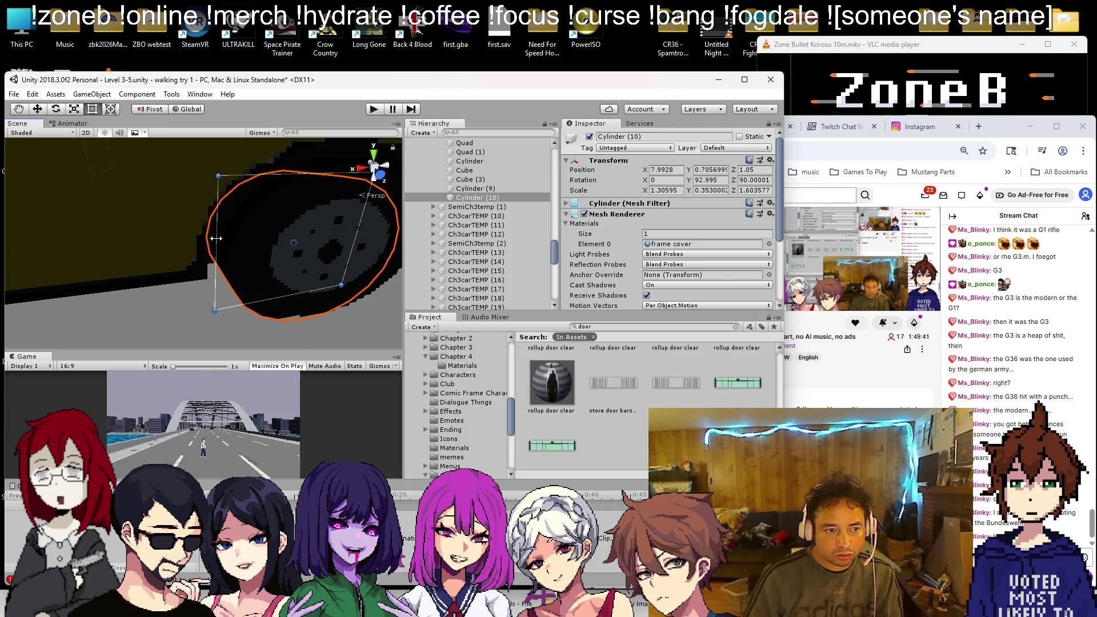
scroll(216, 238, down, 10)
mouse_move(229, 269)
mouse_down()
mouse_move(177, 272)
mouse_move(199, 274)
mouse_up()
key(ctrl+d)
key(ctrl+d)
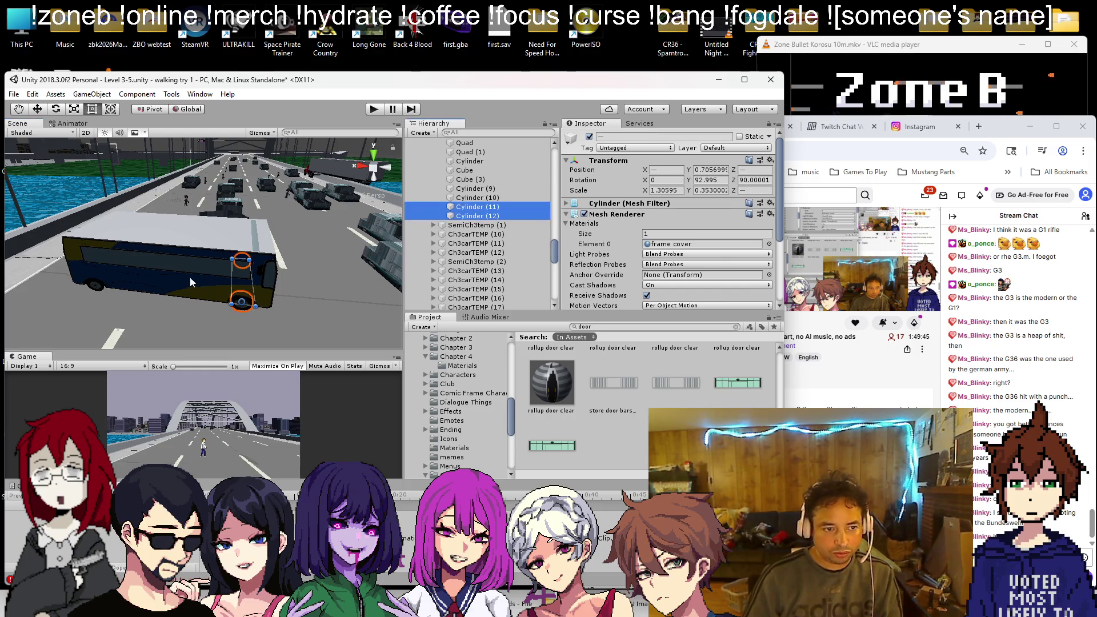
Step: Place Cylinder (11) and (12) at Y 0.736 as wheels under the bus's other side
click(45, 110)
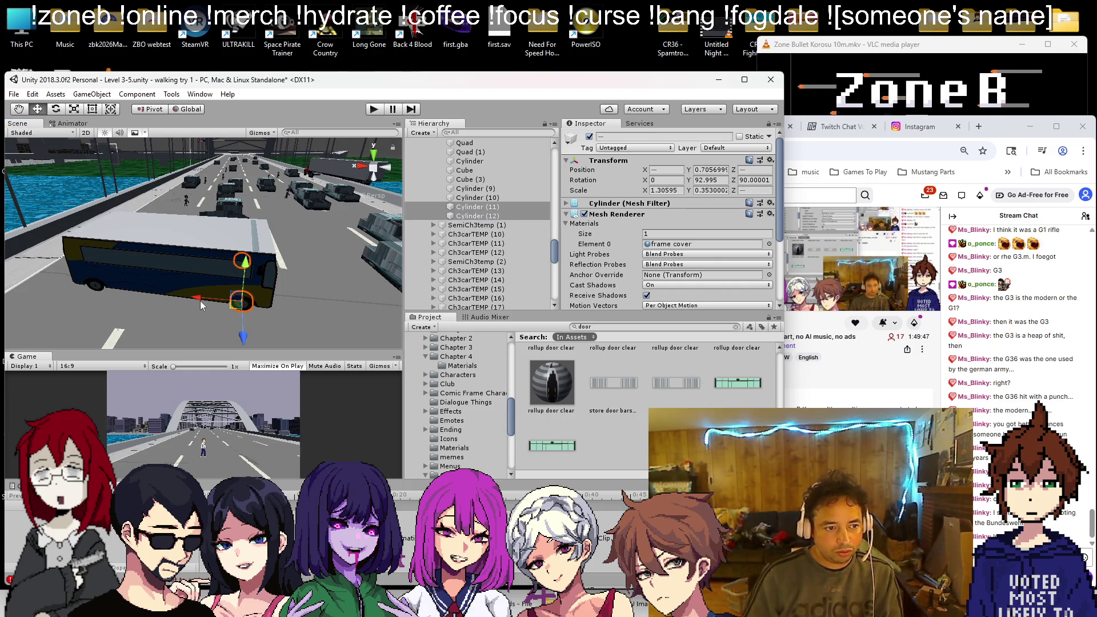
scroll(203, 301, up, 6)
scroll(239, 279, up, 4)
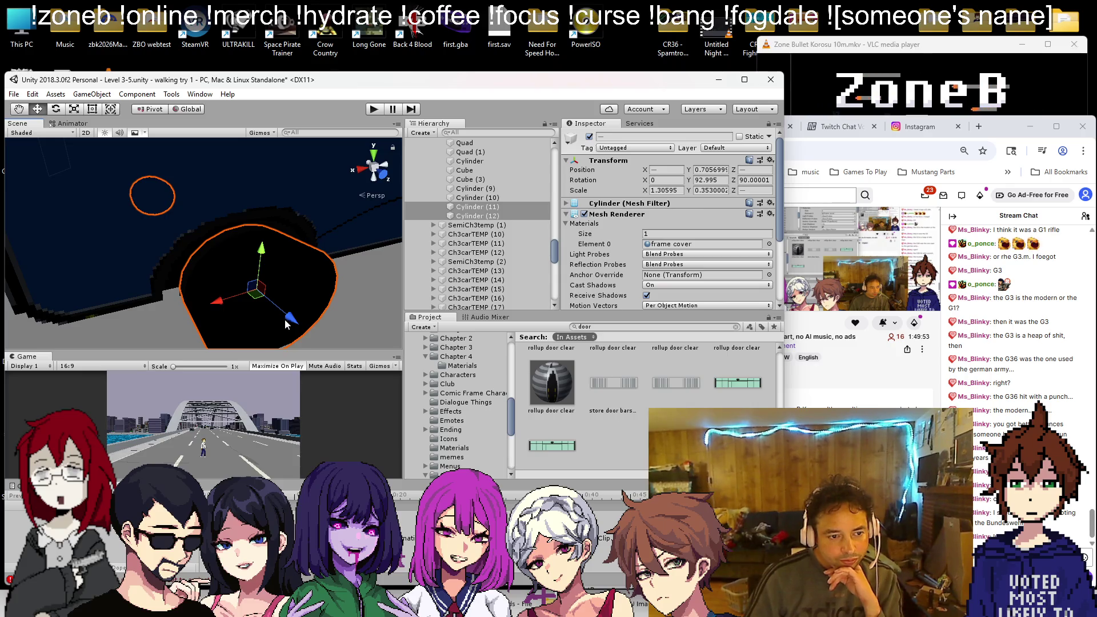
scroll(269, 311, down, 3)
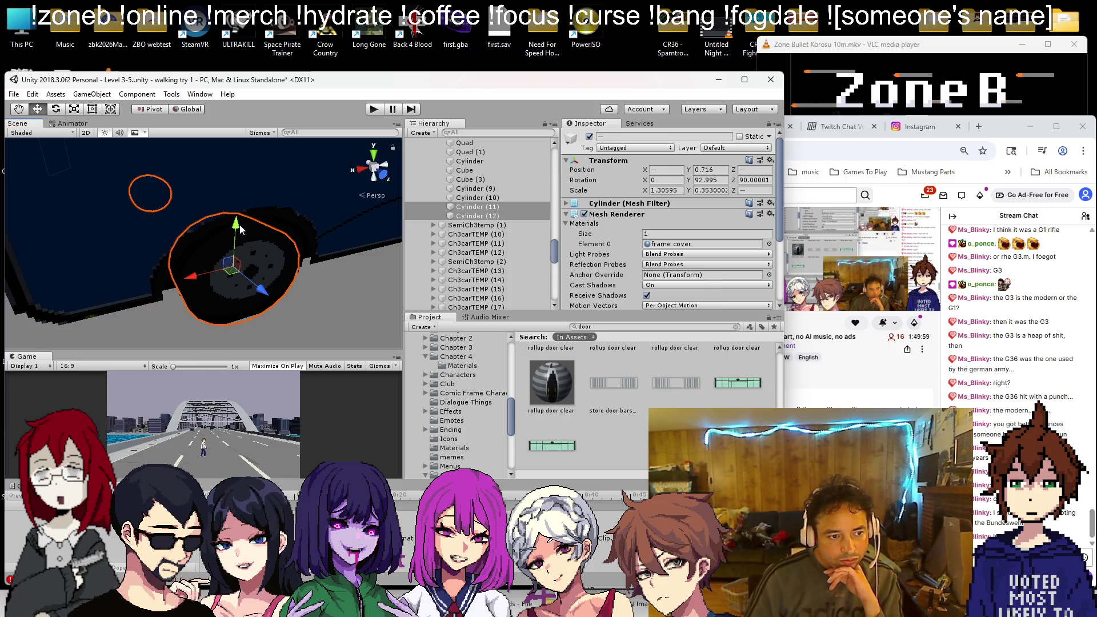
mouse_move(256, 286)
mouse_down()
mouse_move(206, 268)
mouse_move(331, 242)
mouse_move(347, 217)
mouse_move(289, 245)
mouse_move(294, 229)
mouse_move(236, 293)
mouse_up()
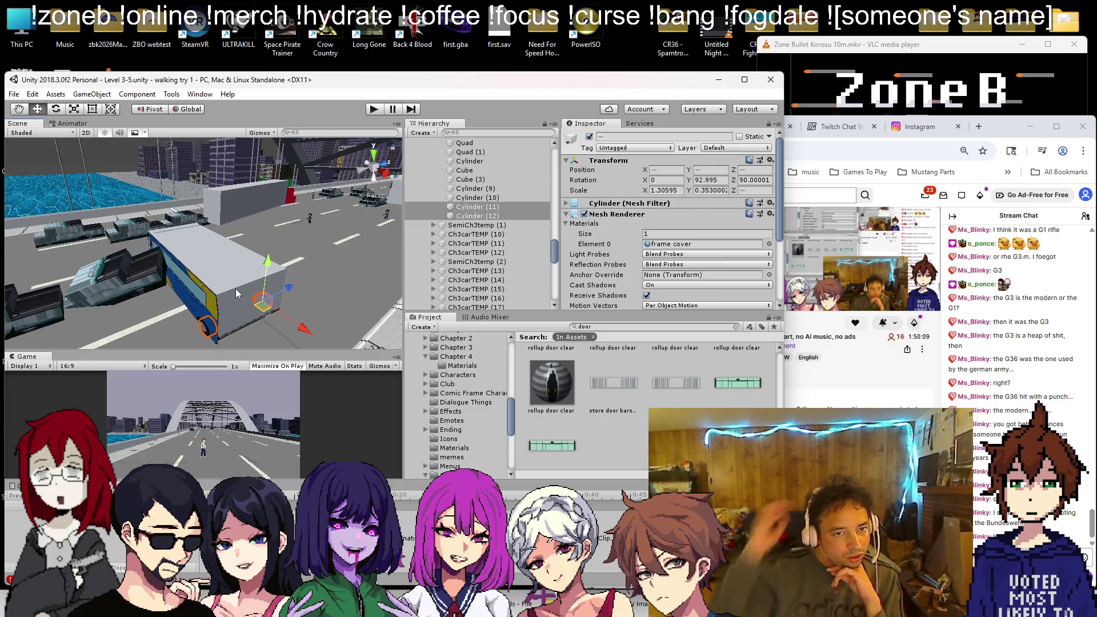
scroll(660, 281, down, 5)
mouse_move(130, 224)
mouse_down()
mouse_move(284, 268)
mouse_move(245, 262)
mouse_move(277, 252)
mouse_move(252, 251)
mouse_up()
Step: Frame the cylinder at the bus front and look around the bus and street
click(253, 251)
key(f)
drag(318, 168, 364, 236)
drag(253, 202, 208, 184)
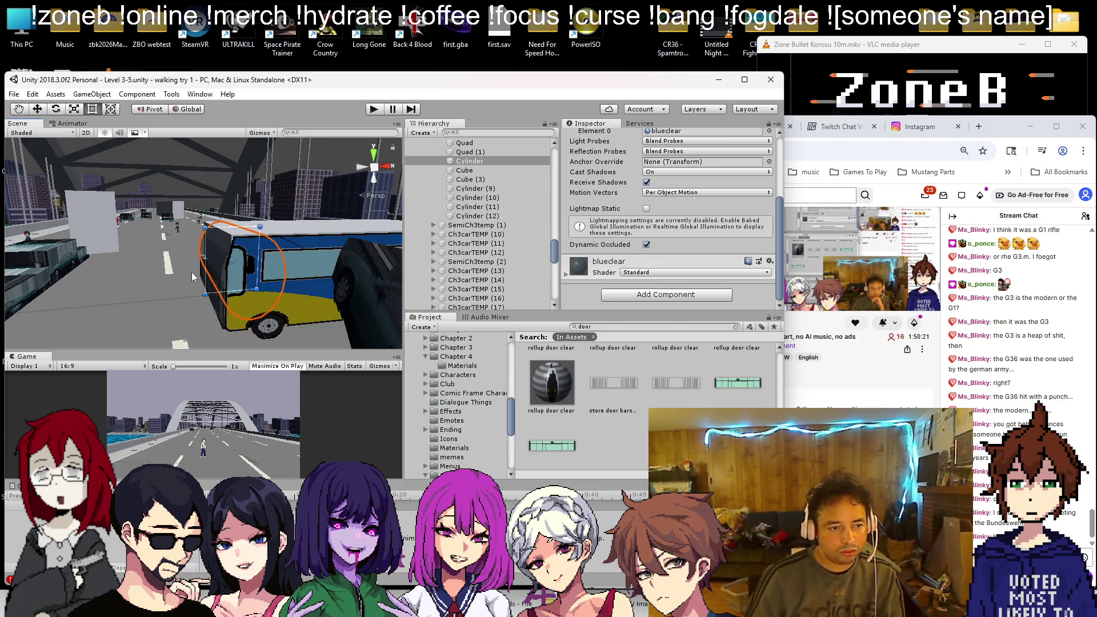
Step: Replace Cube (3)'s Default-Material with the Grey material on the bus top, then deselect it
click(156, 306)
scroll(266, 263, up, 10)
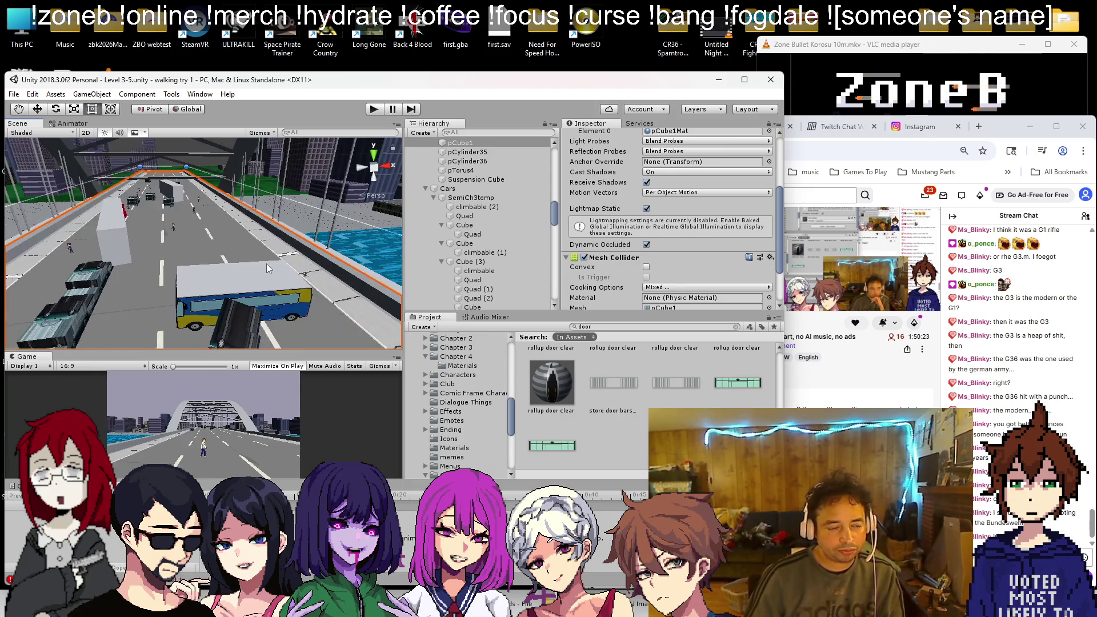
click(243, 264)
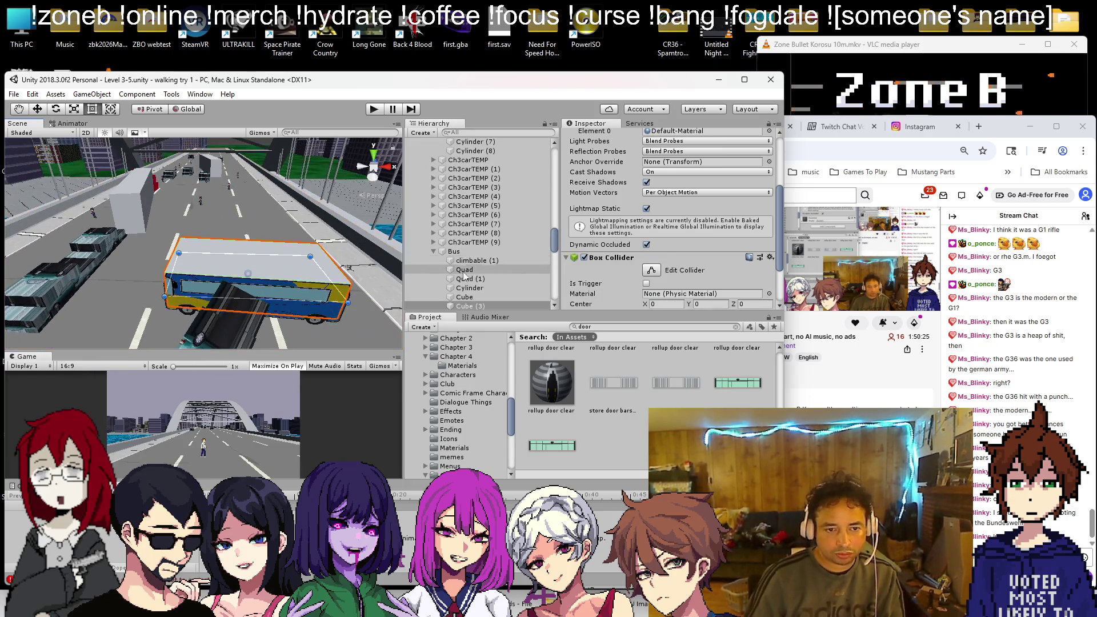
drag(287, 255, 562, 379)
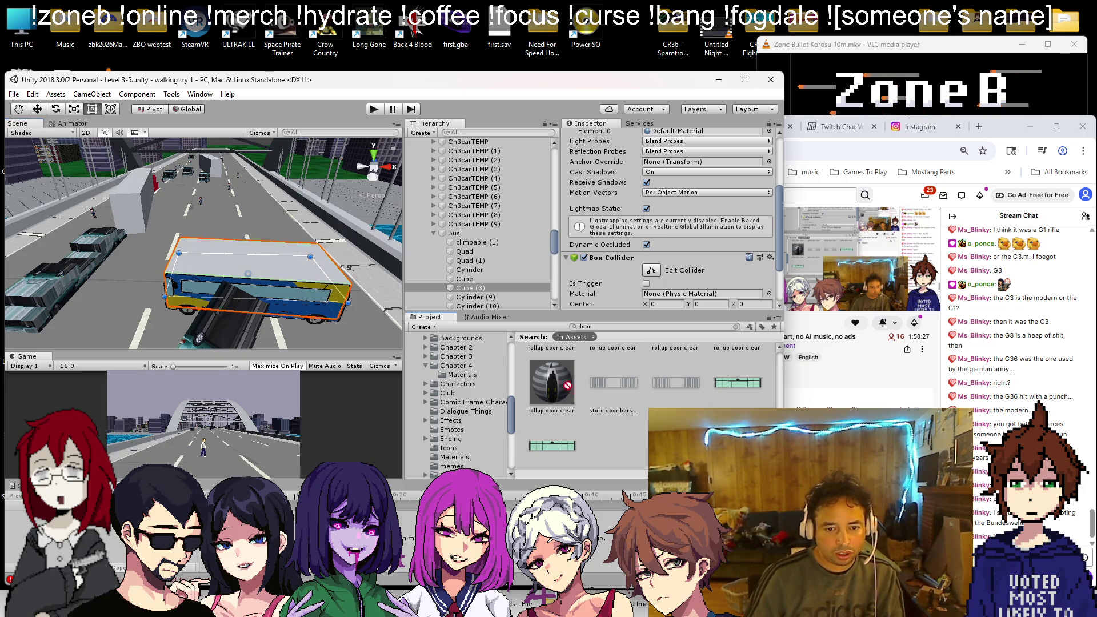
scroll(588, 393, up, 1)
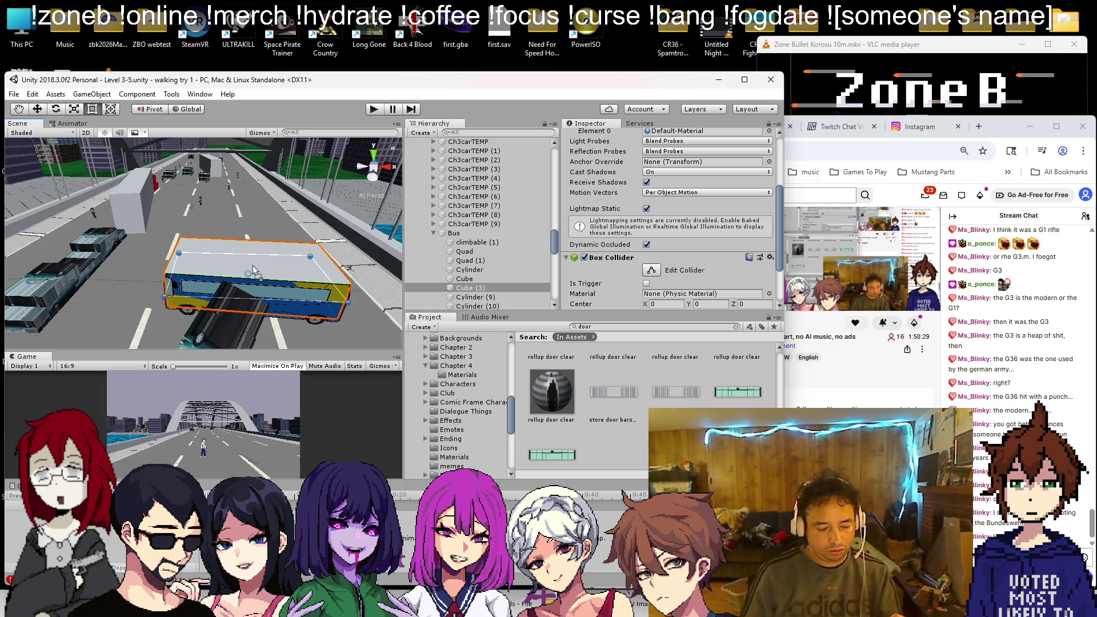
drag(253, 265, 596, 388)
scroll(637, 382, down, 5)
click(622, 326)
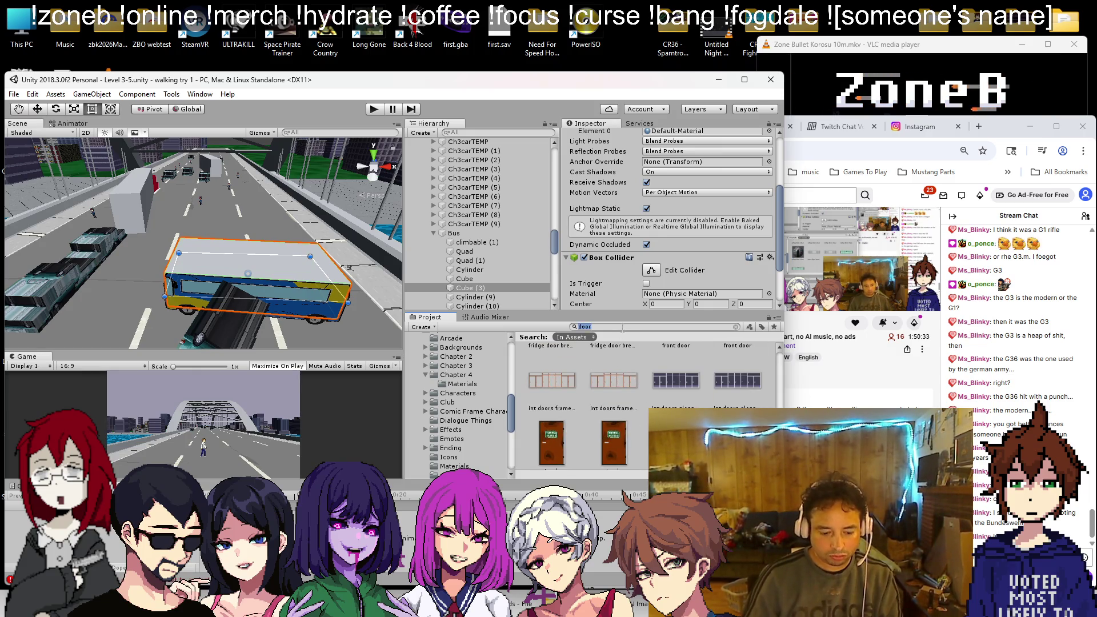
text(grey)
mouse_move(623, 426)
mouse_down()
mouse_move(634, 408)
mouse_move(246, 254)
mouse_move(369, 250)
mouse_move(320, 228)
mouse_move(246, 169)
mouse_up()
click(240, 165)
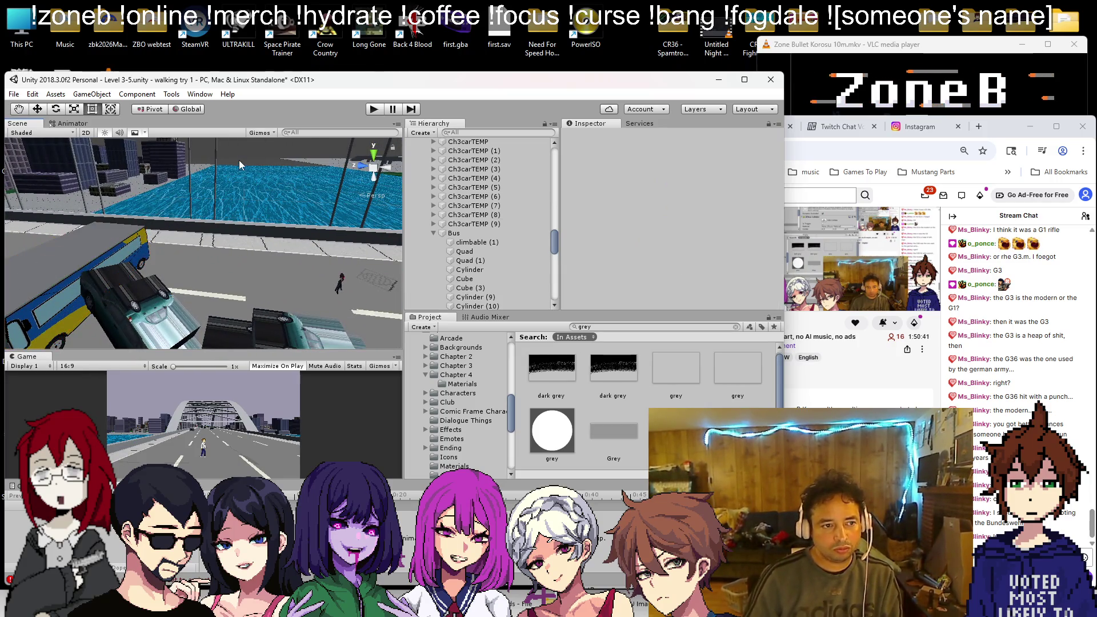
mouse_move(235, 275)
mouse_down()
mouse_move(160, 260)
mouse_move(152, 201)
mouse_up()
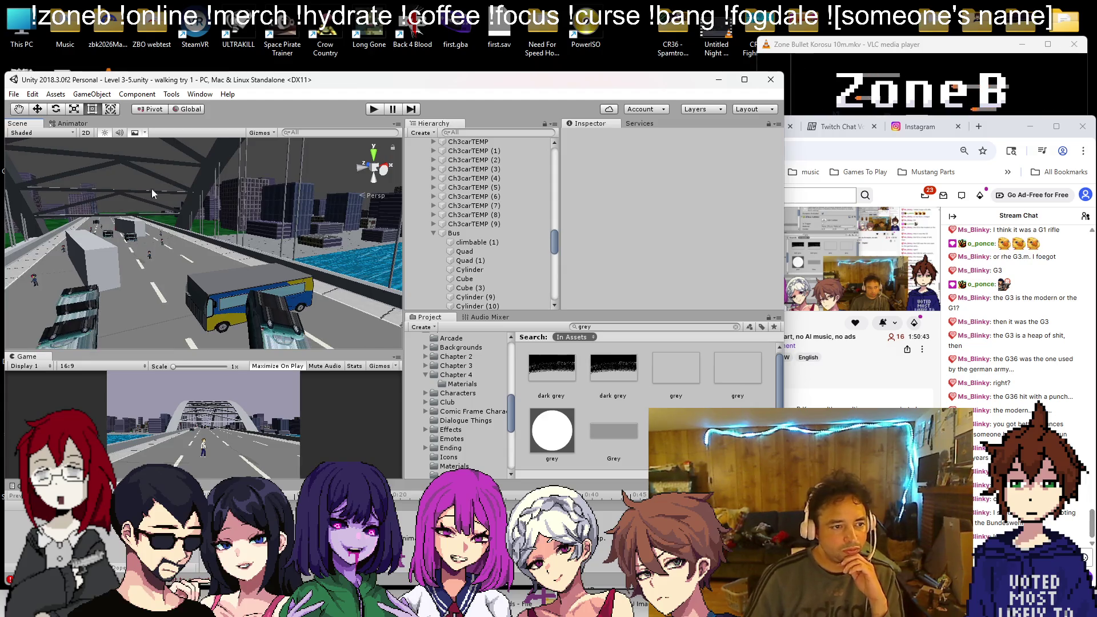
click(374, 109)
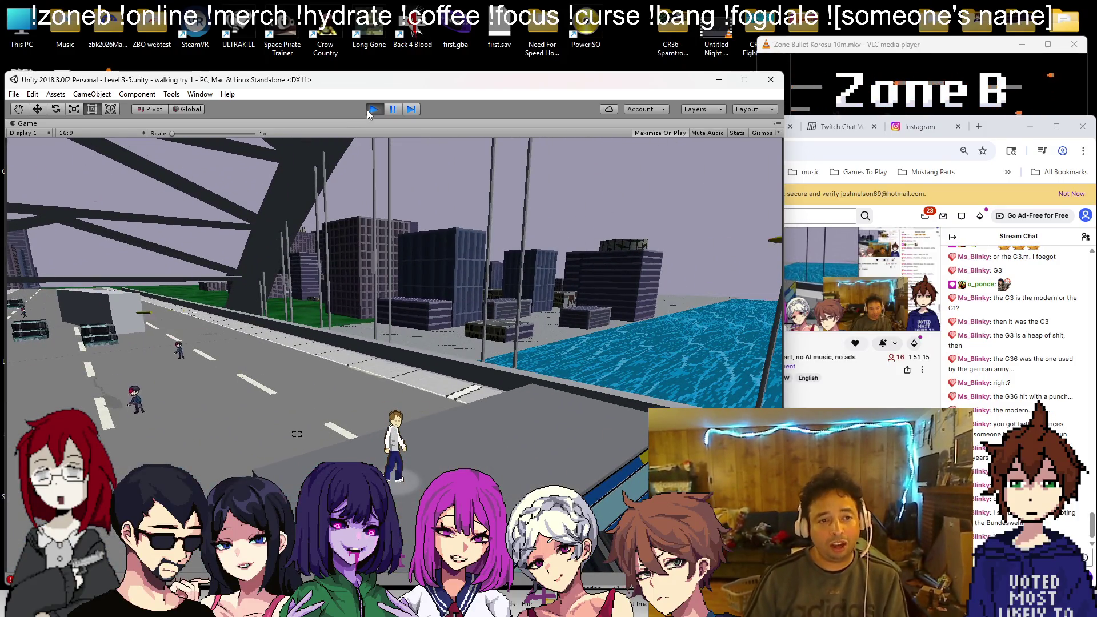
click(374, 109)
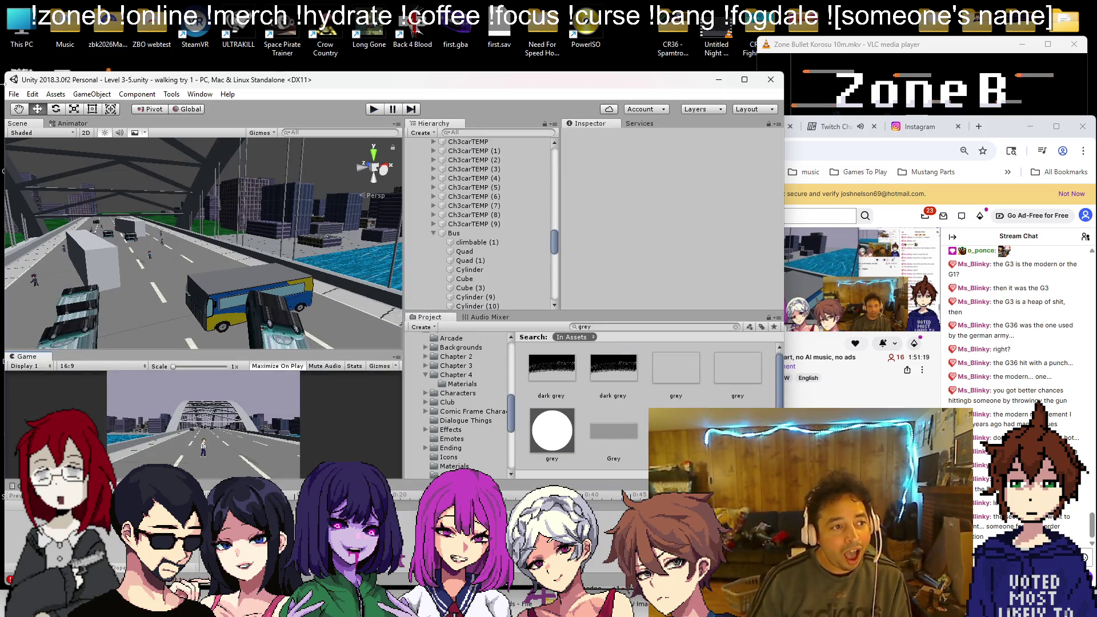
click(13, 94)
click(24, 121)
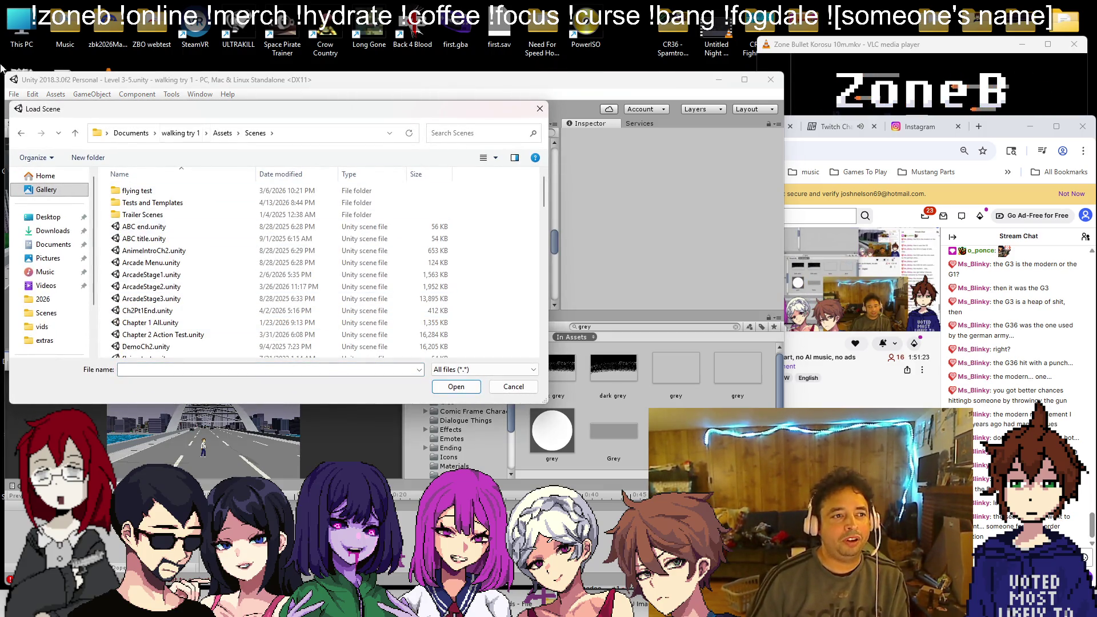
Step: Load Level 3-1.unity in place of Level 3-5 and run it in Play mode
scroll(174, 278, down, 10)
scroll(169, 269, up, 3)
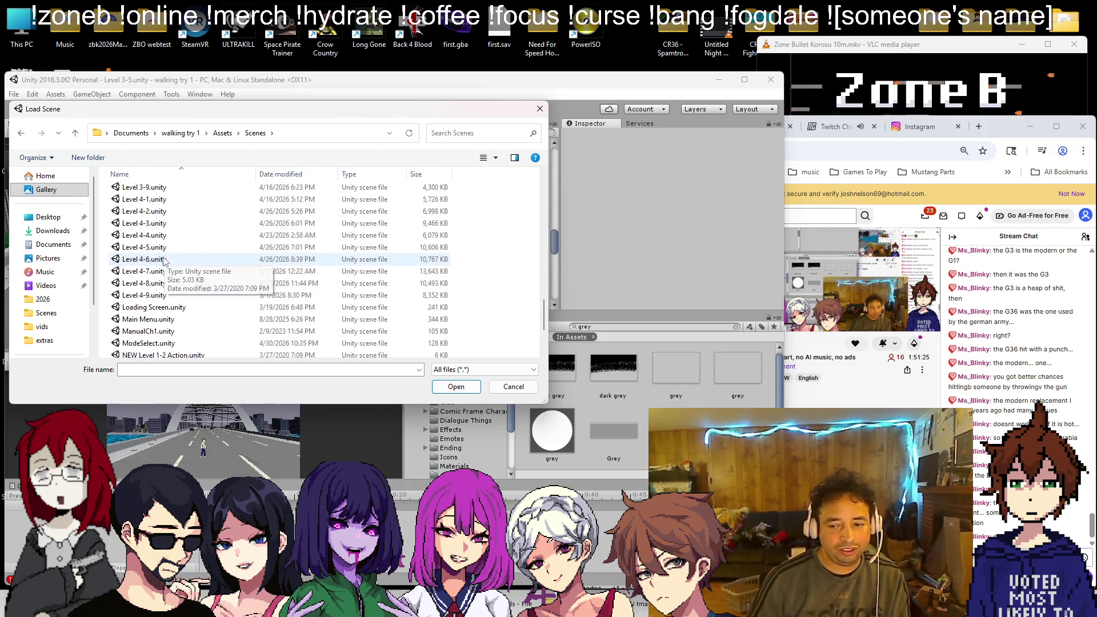
double_click(154, 271)
click(374, 109)
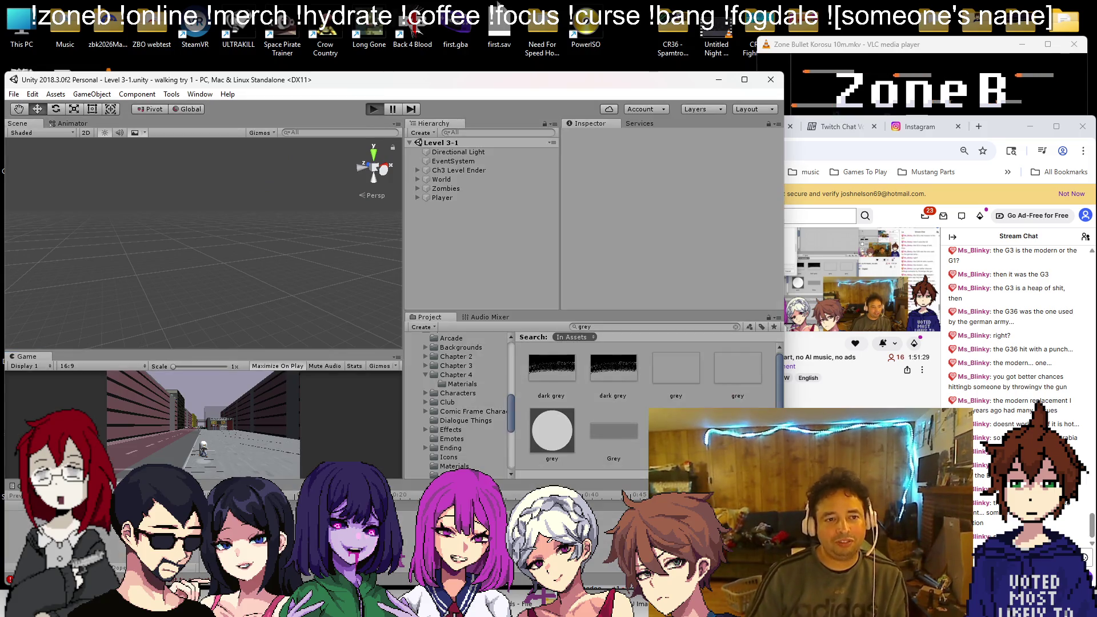